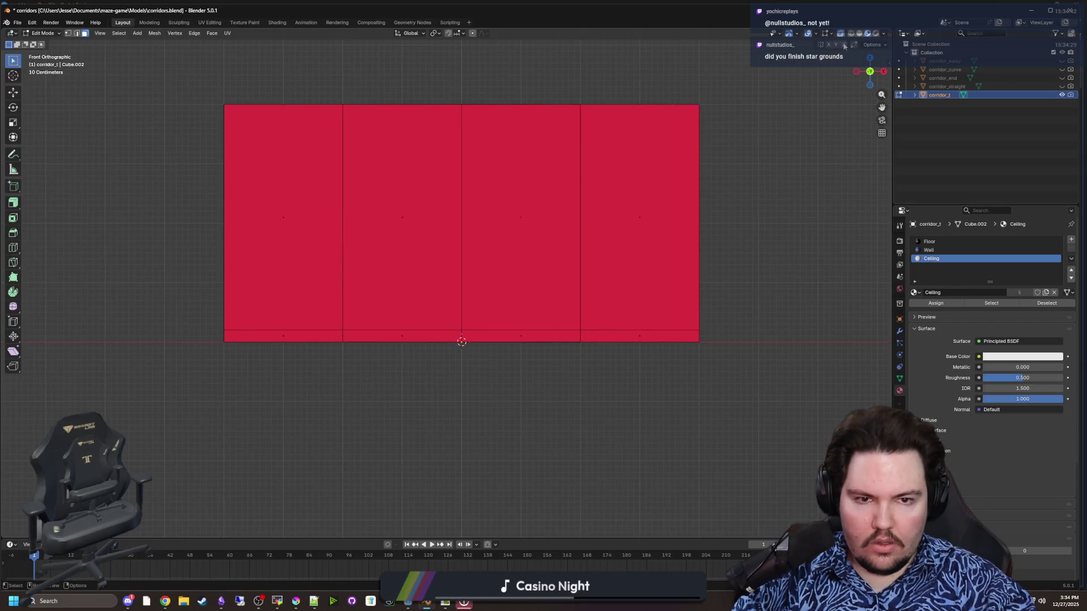
Step: Extrude the four bottom strip faces of corridor_t outward to thicken the wall-base strips
mouse_move(710, 340)
left_mouse_down()
mouse_move(180, 333)
mouse_move(378, 324)
left_mouse_up()
left_click(12, 205)
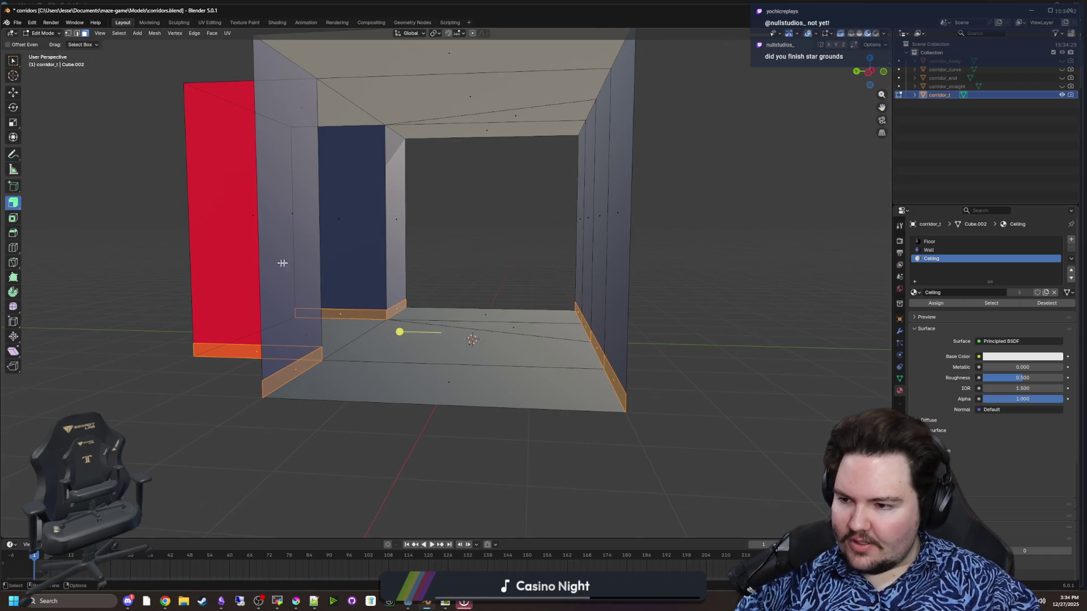
scroll(354, 279, "up", 2)
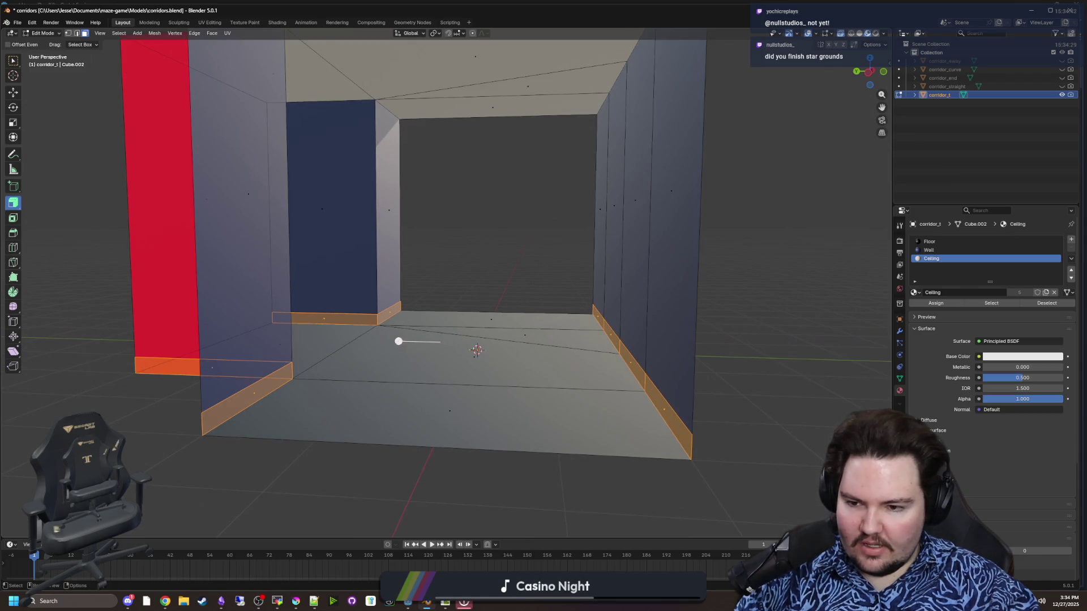
mouse_move(399, 341)
left_mouse_down()
mouse_move(407, 342)
mouse_move(397, 341)
left_mouse_up()
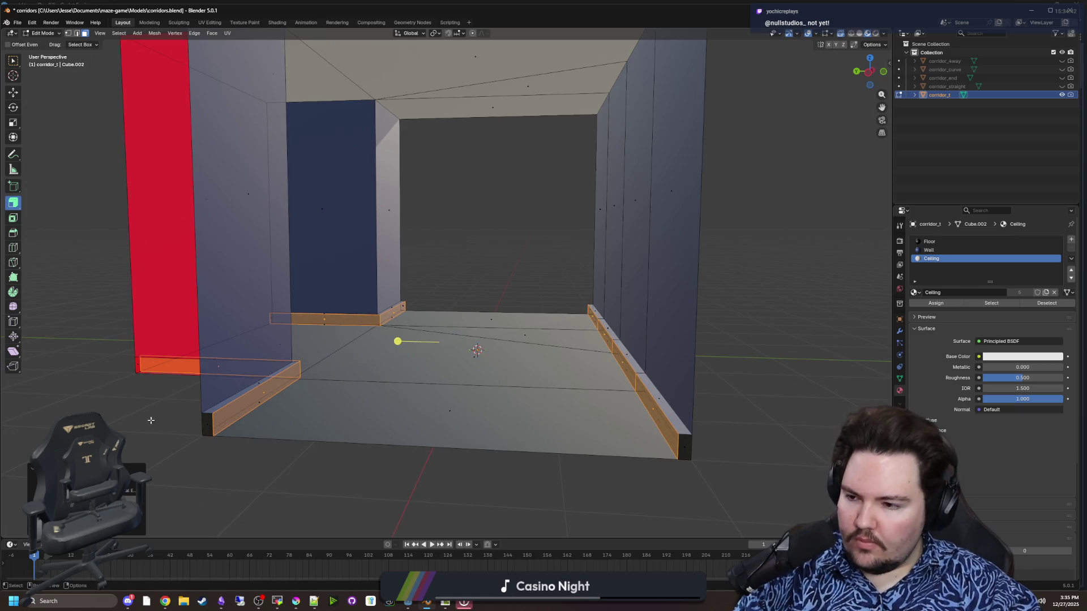
scroll(315, 363, "down", 5)
Step: Return to Object Mode, deselect corridor_t, then shrink Blender and bring Godot forward
key("Tab")
scroll(315, 363, "up", 5)
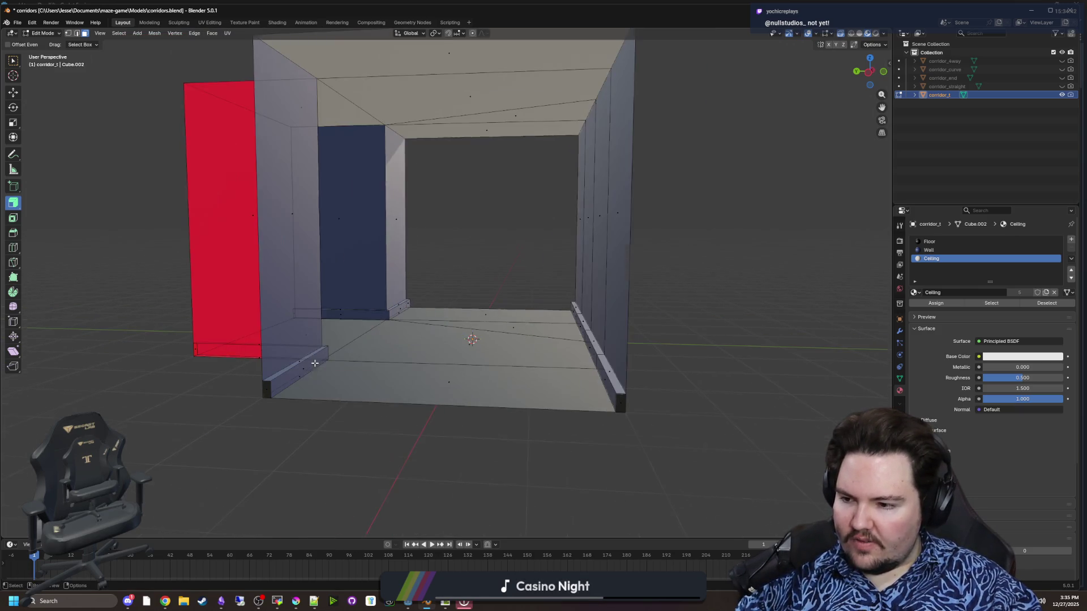
left_click(296, 412)
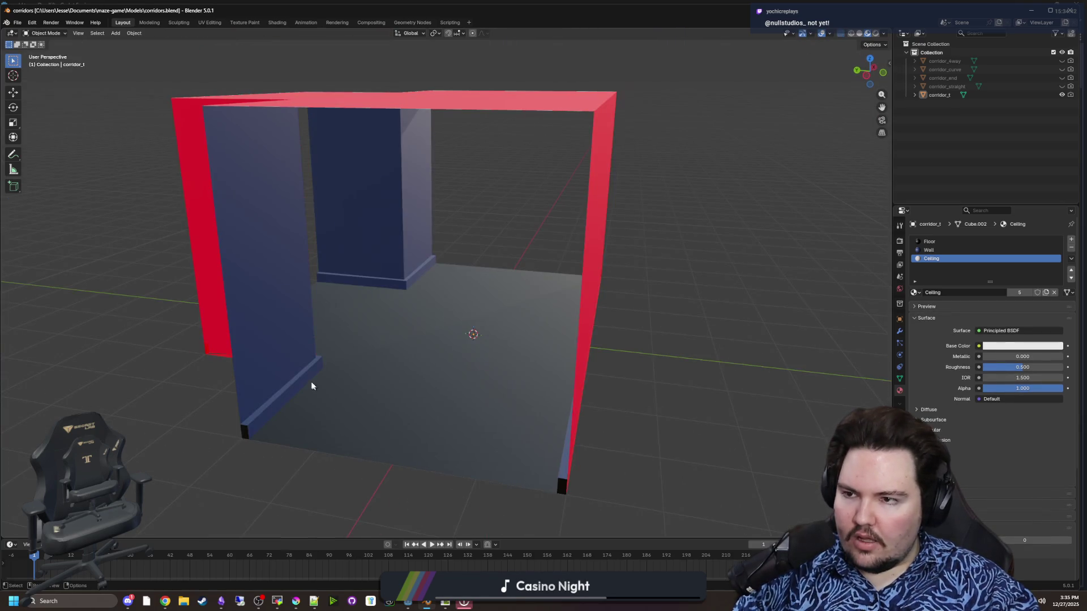
mouse_move(312, 386)
left_mouse_down()
mouse_move(345, 363)
mouse_move(491, 359)
mouse_move(434, 363)
left_mouse_up()
scroll(446, 363, "up", 3)
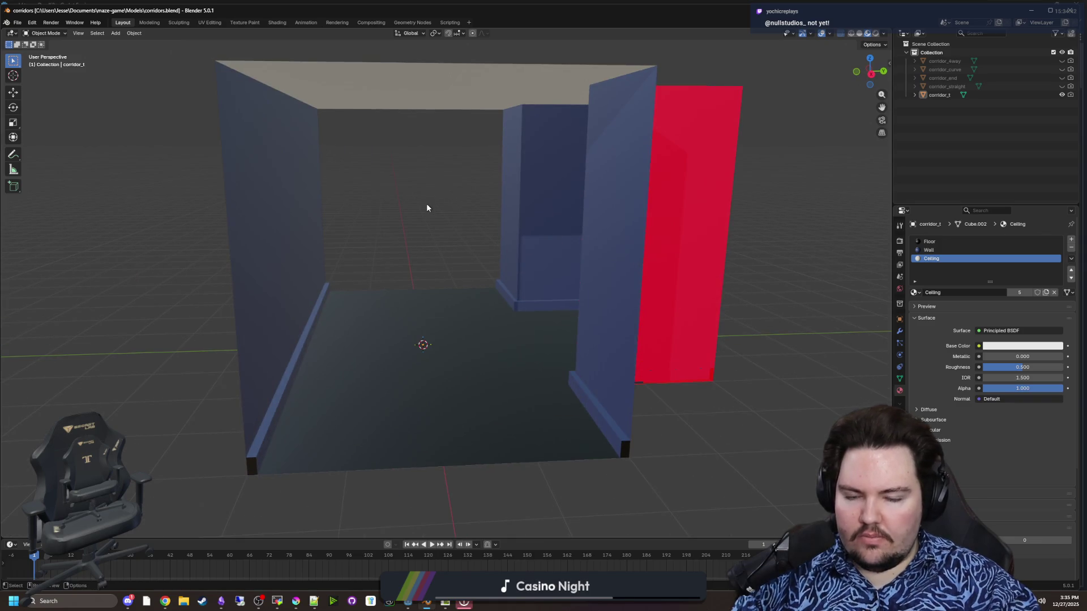
scroll(426, 208, "down", 5)
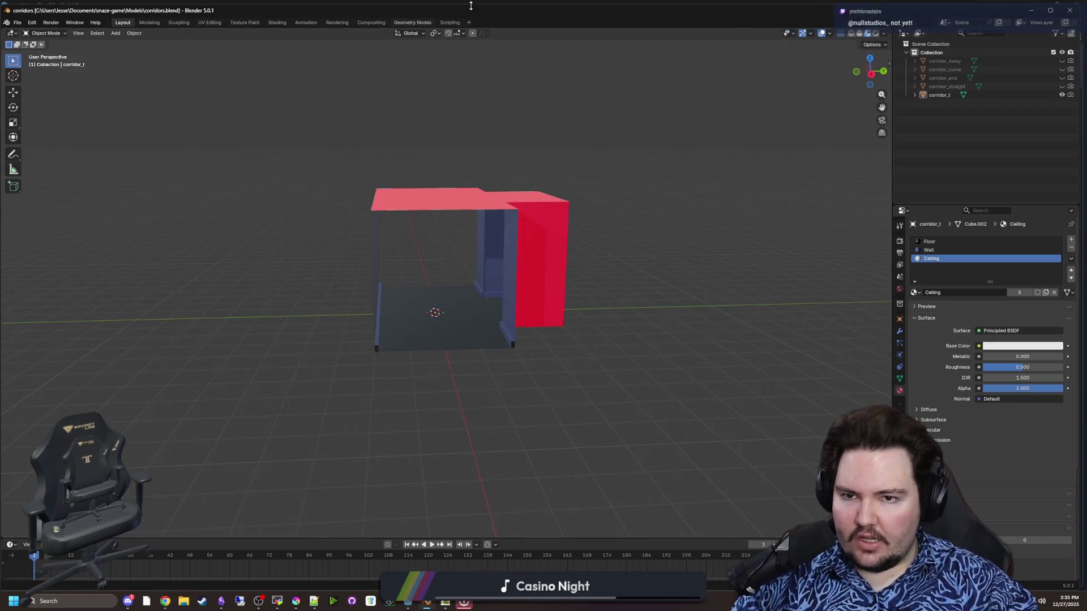
left_click_drag(488, 10, 785, 258)
left_click(787, 241)
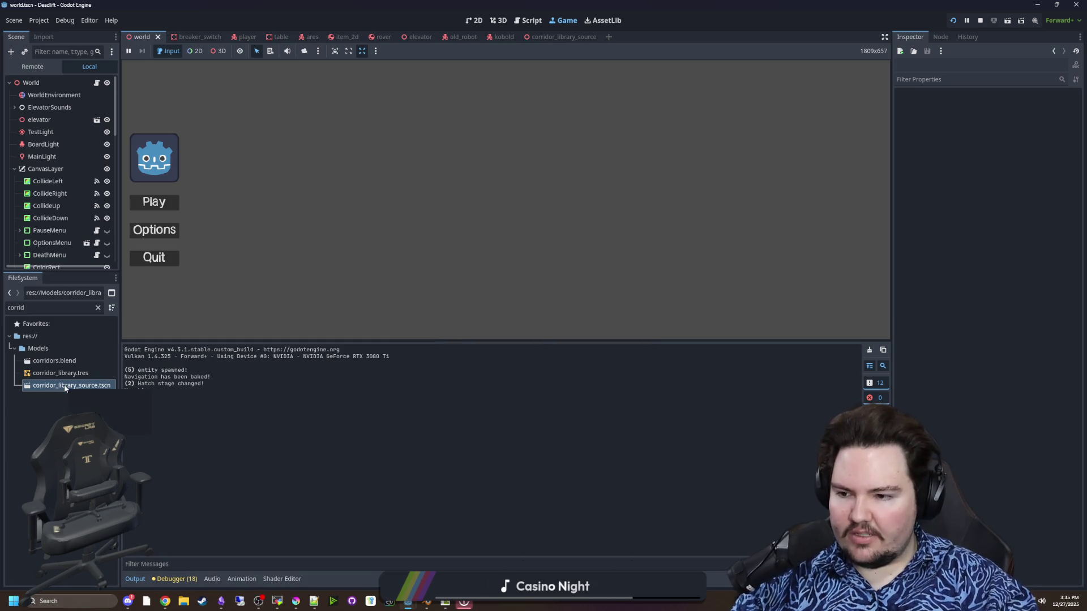
Step: Open corridor_library_source.tscn from the FileSystem and switch to the 3D workspace
left_click(65, 416)
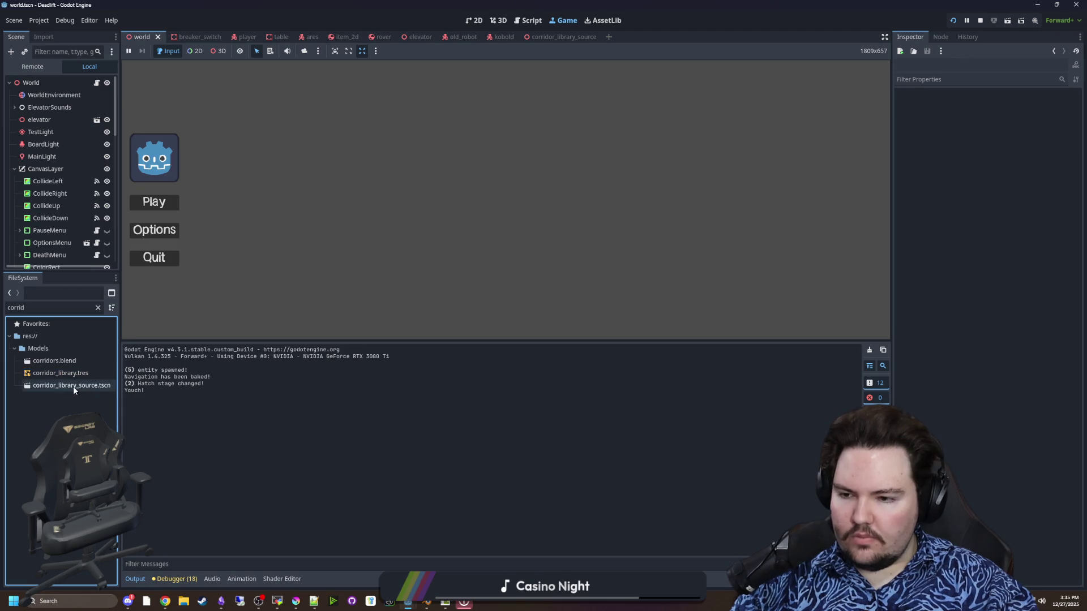
double_click(73, 386)
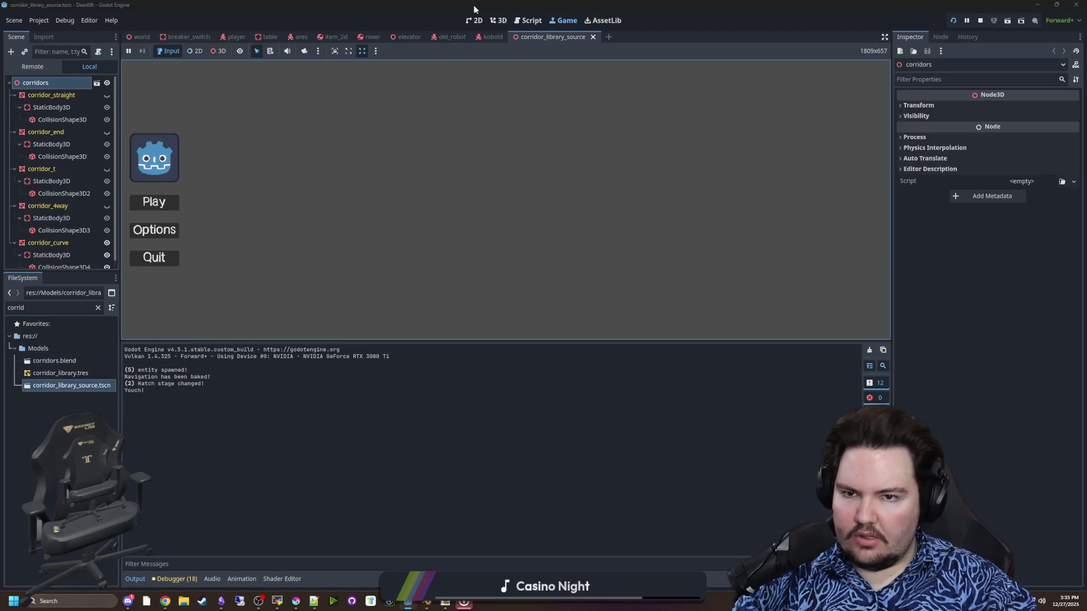
left_click(490, 20)
Step: Orbit to the far side of the corridor pieces and deselect the corridors node
scroll(552, 290, "up", 5)
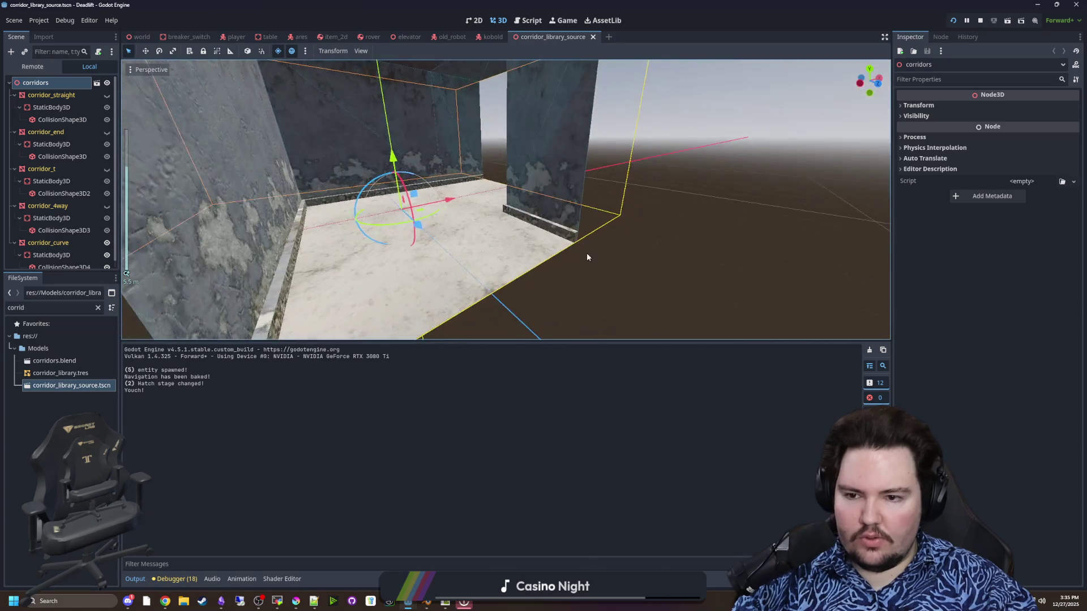
mouse_move(408, 229)
left_mouse_down()
mouse_move(540, 227)
mouse_move(409, 219)
mouse_move(567, 198)
mouse_move(695, 252)
left_mouse_up()
scroll(695, 252, "down", 3)
left_click(485, 266)
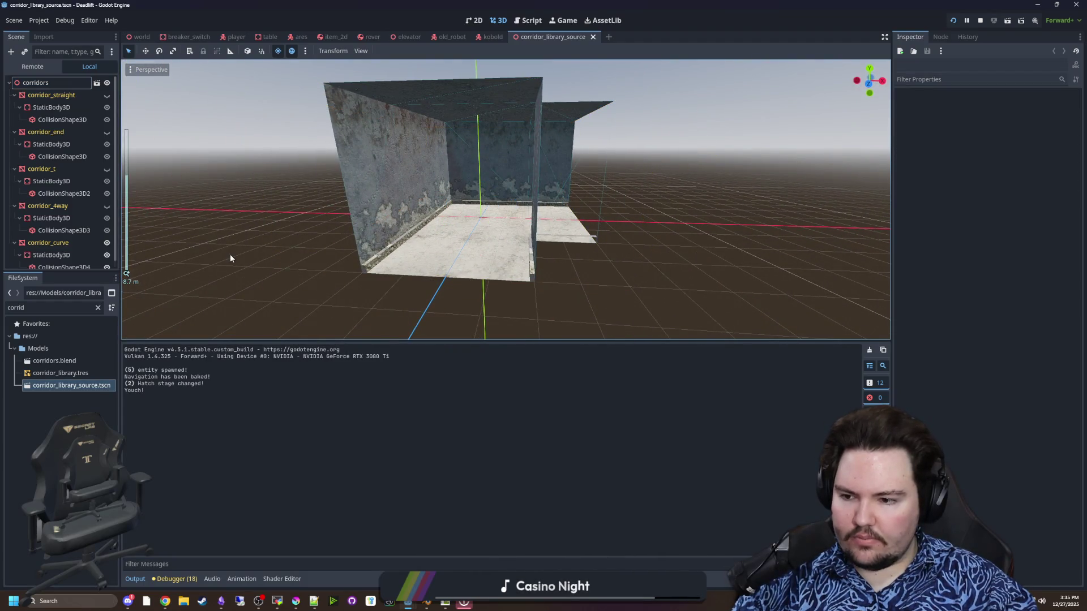
left_click(14, 20)
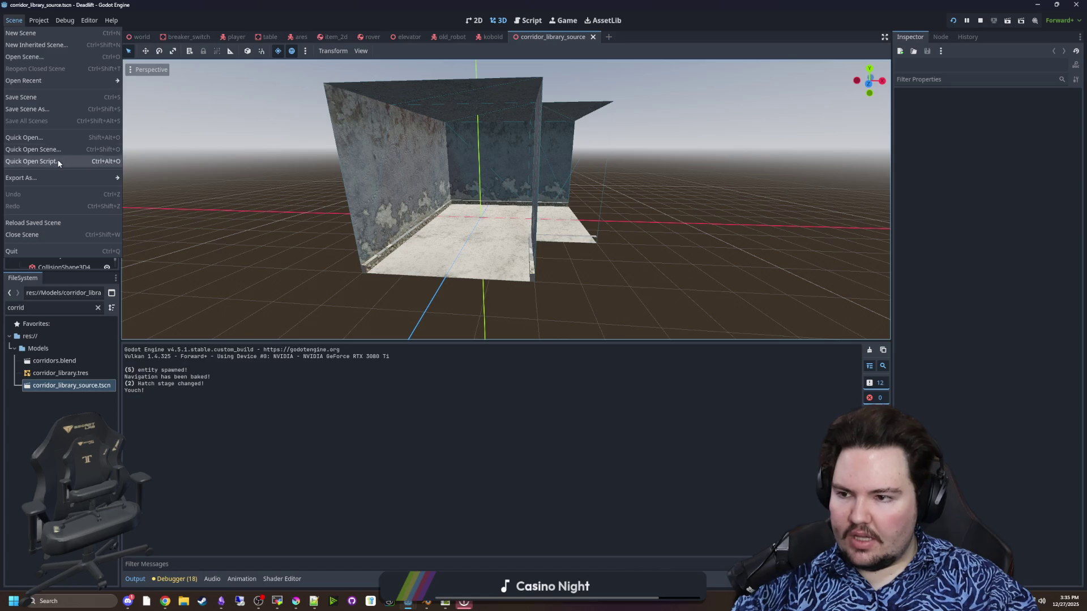
Step: Export the scene as a Mesh Library over corridor_library.tres, confirming the overwrite
mouse_move(68, 178)
left_click(152, 184)
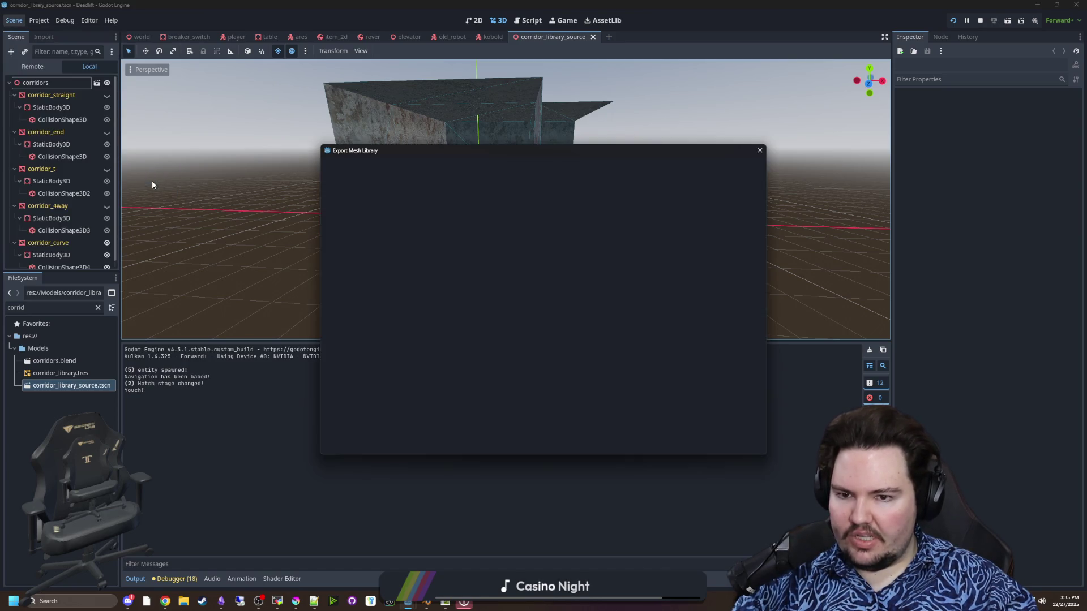
left_click(500, 212)
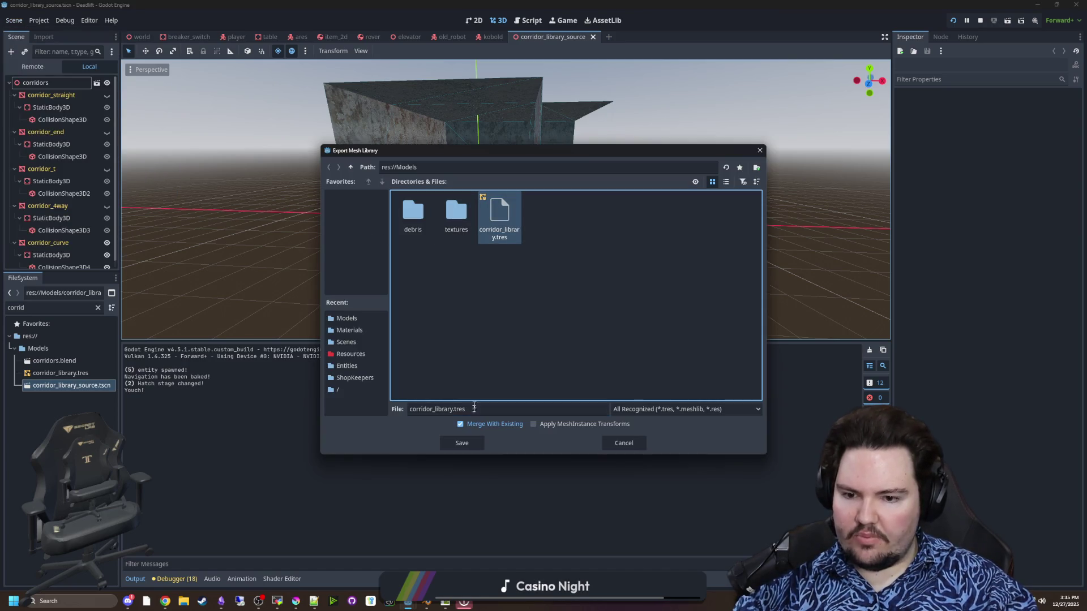
left_click(472, 445)
left_click(515, 318)
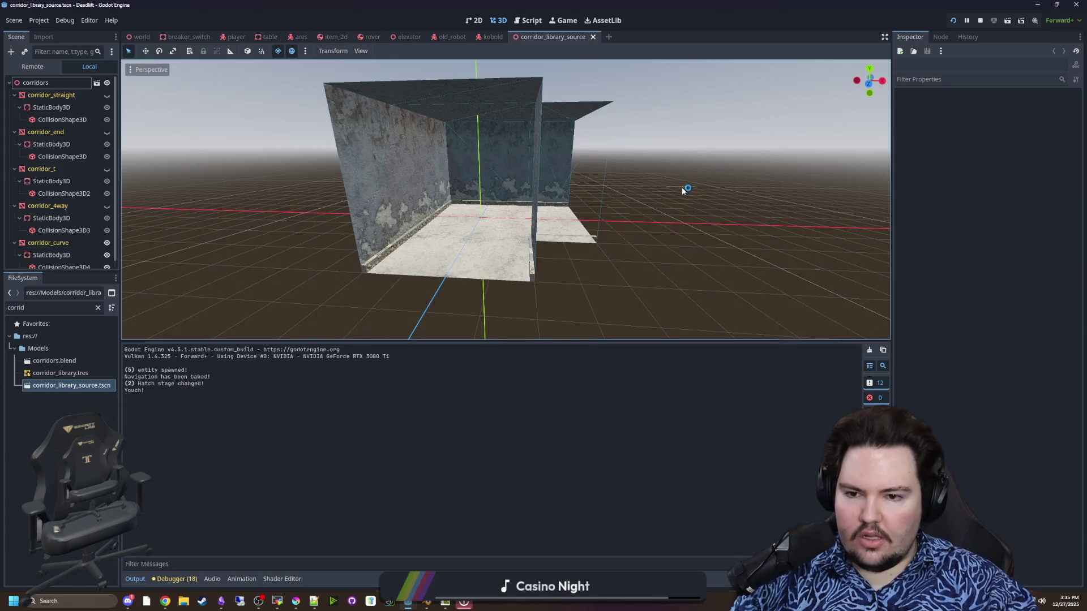
Step: Save the corridor library source scene with Ctrl+S and return to the world scene
scroll(453, 232, "up", 5)
scroll(453, 243, "down", 10)
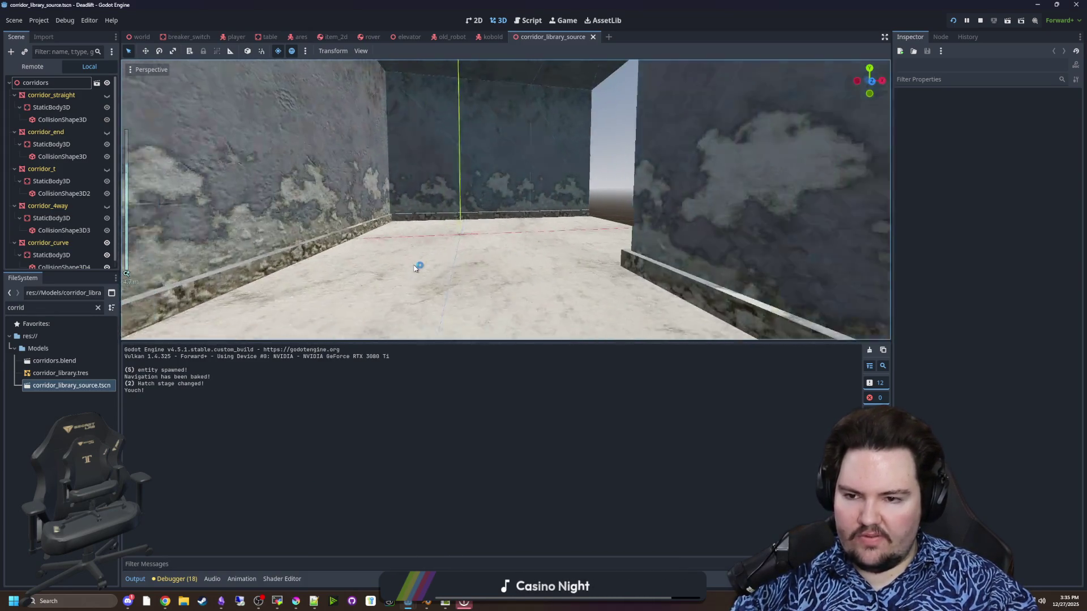
key("ctrl+s")
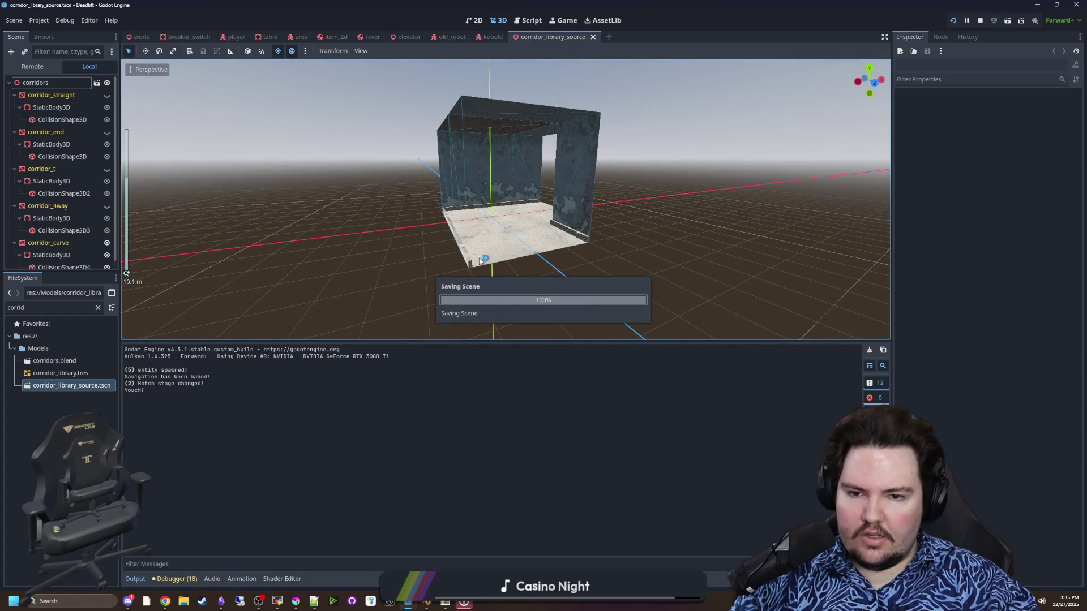
scroll(475, 260, "up", 5)
scroll(472, 255, "down", 6)
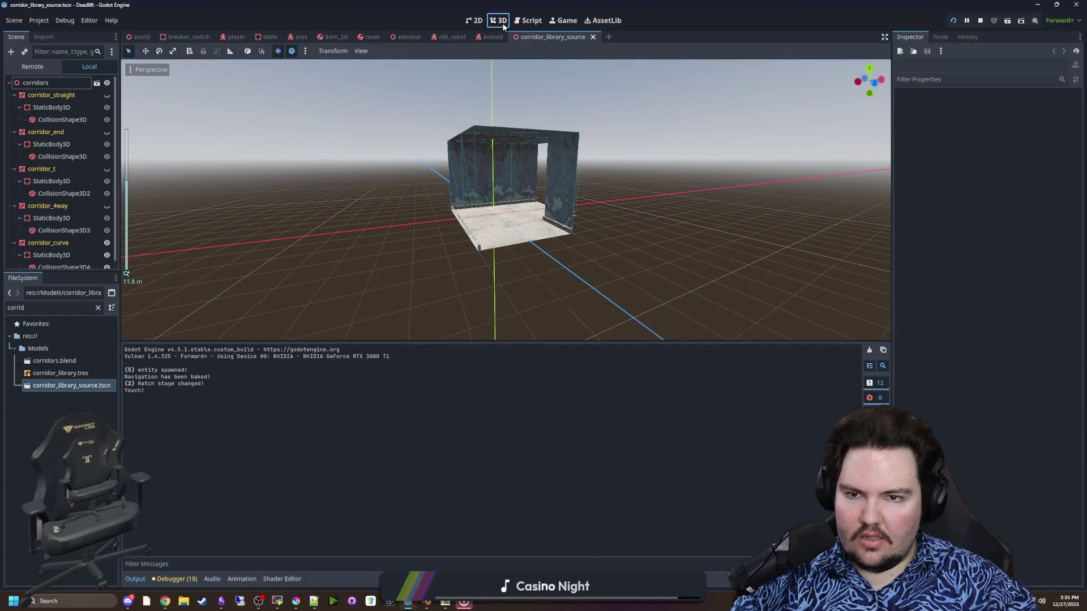
left_click(138, 37)
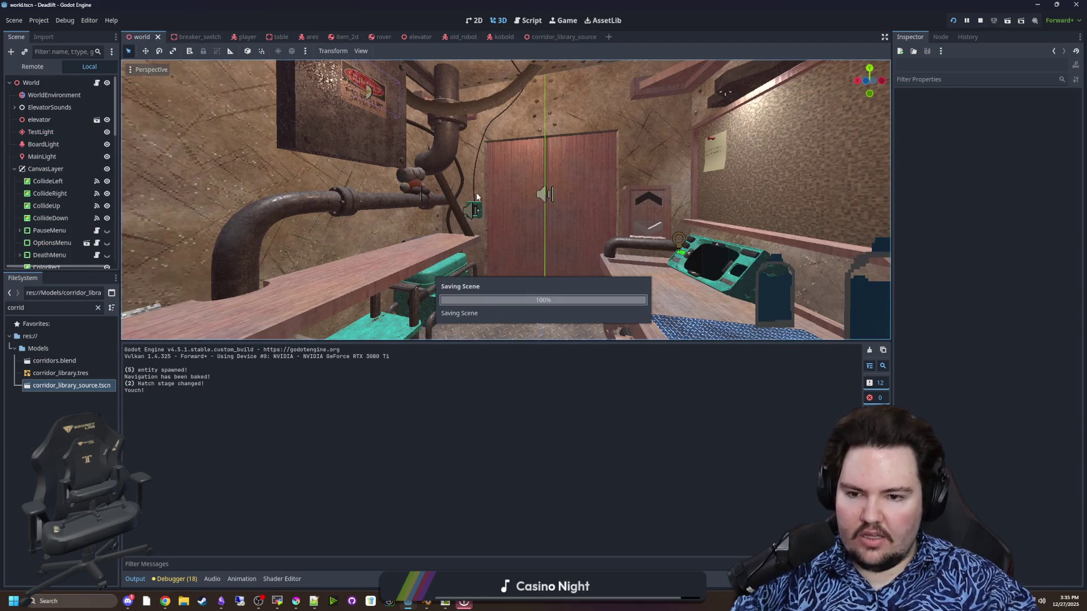
Step: Fly around the room toward the bench, stop the running game, and relaunch it
left_click_drag(507, 182, 507, 182)
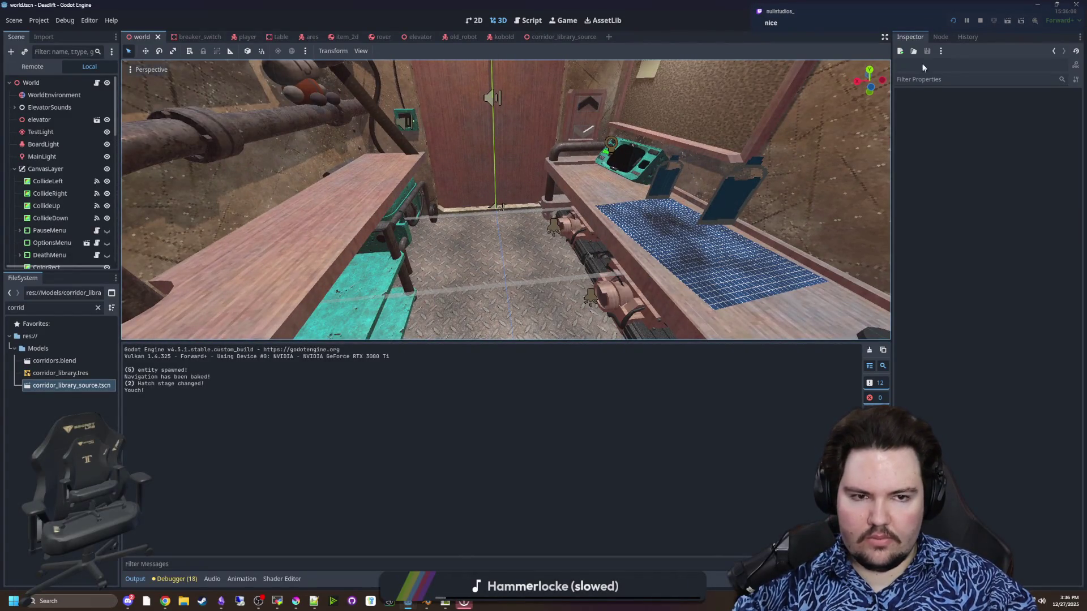
left_click(564, 20)
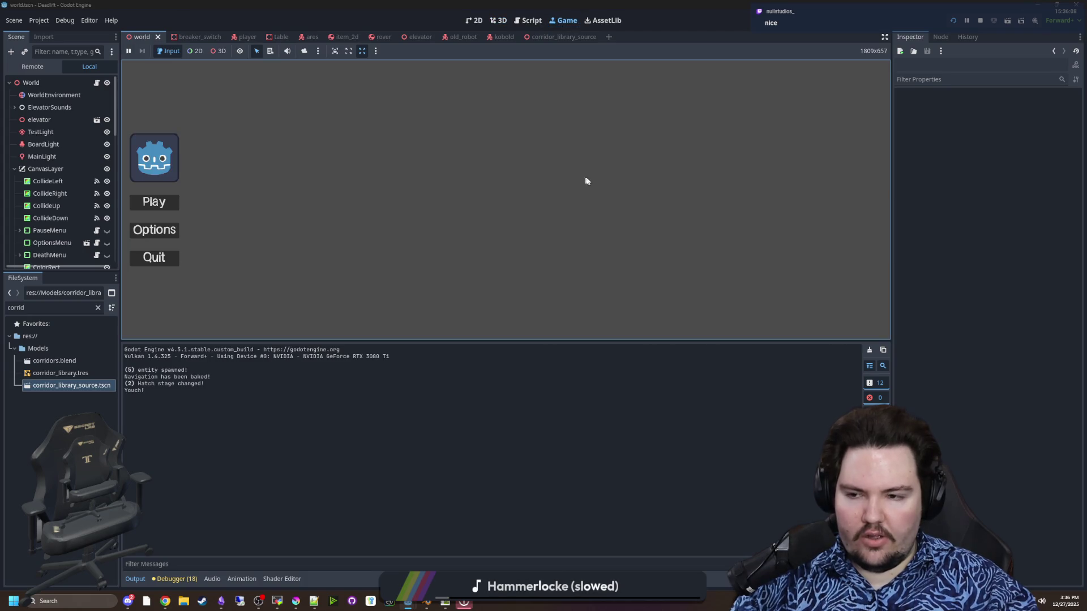
left_click(981, 20)
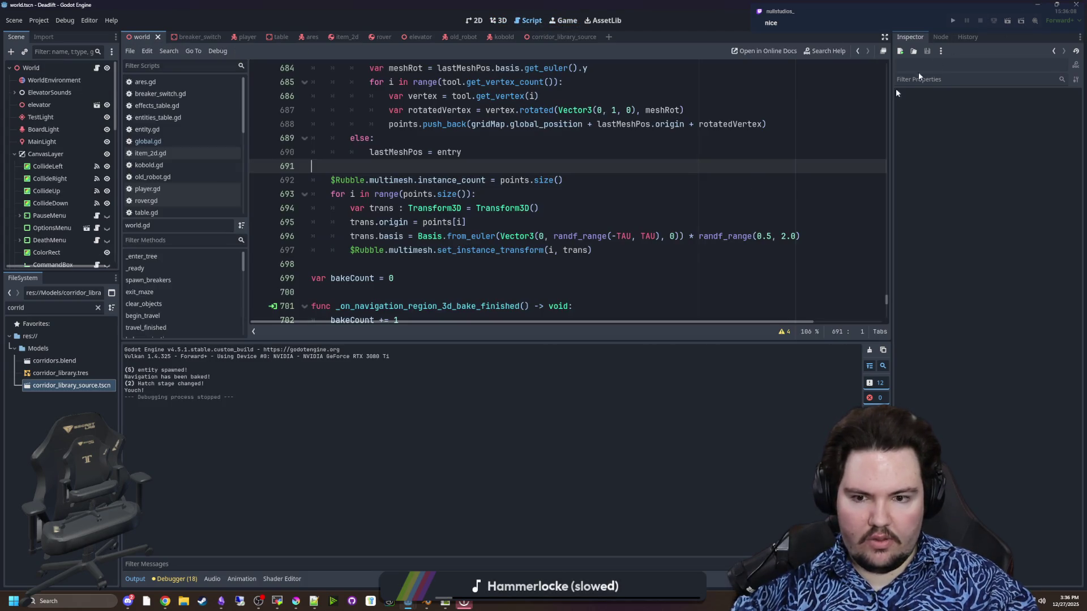
left_click(388, 157)
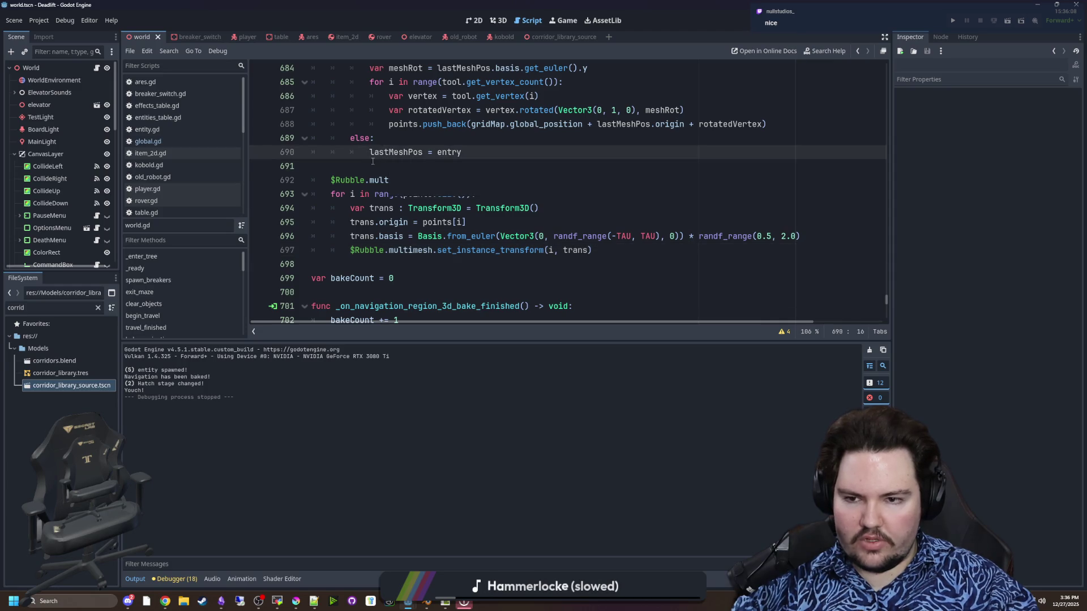
key("Down")
left_click(953, 20)
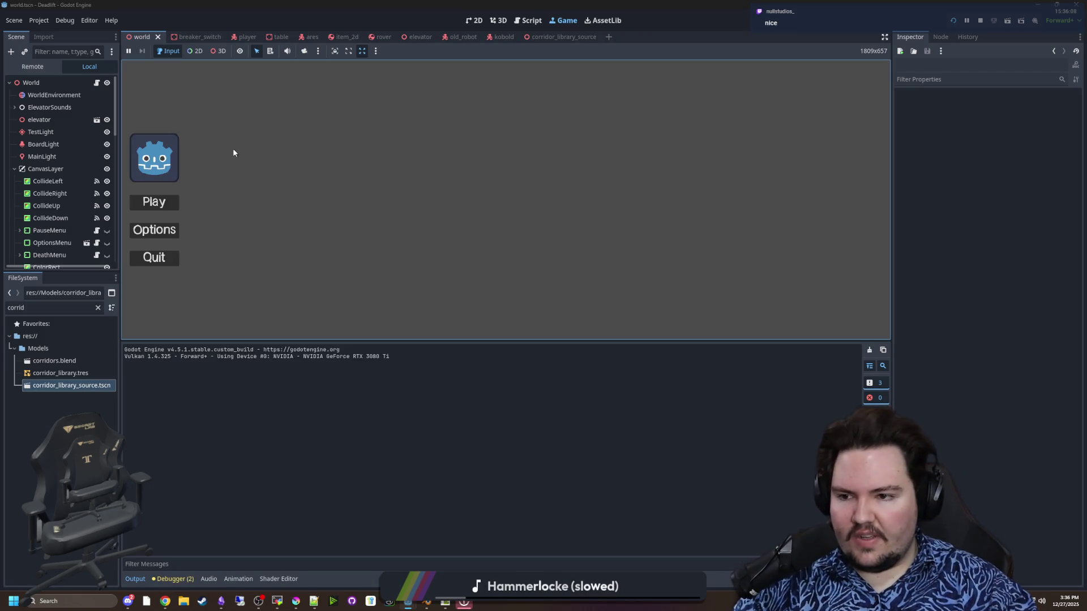
Step: Start play from the main menu and walk through the doorway to the workbench robots
key("Return")
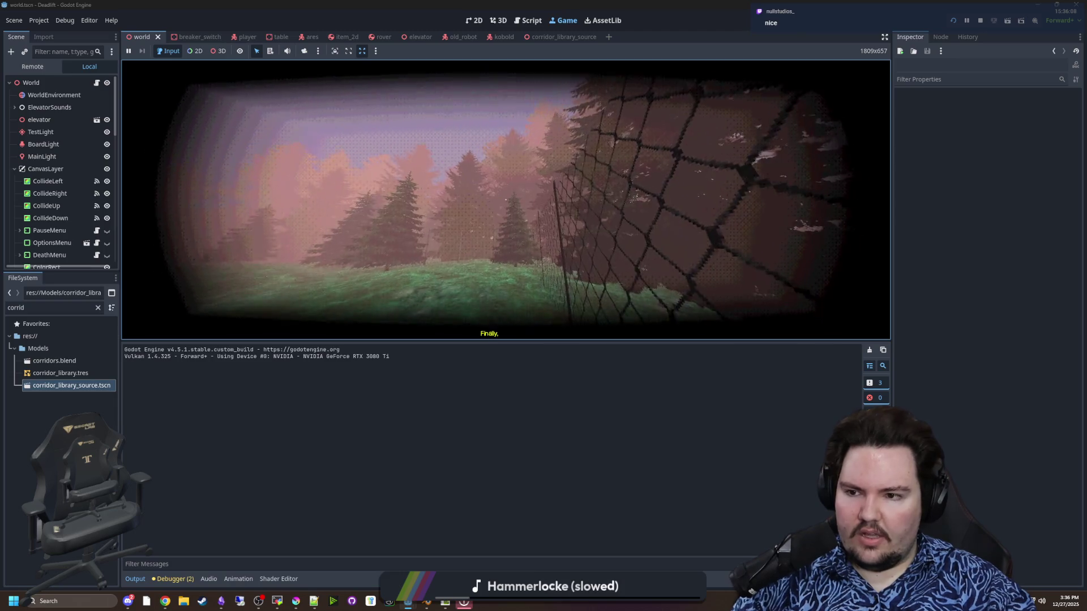
key("w")
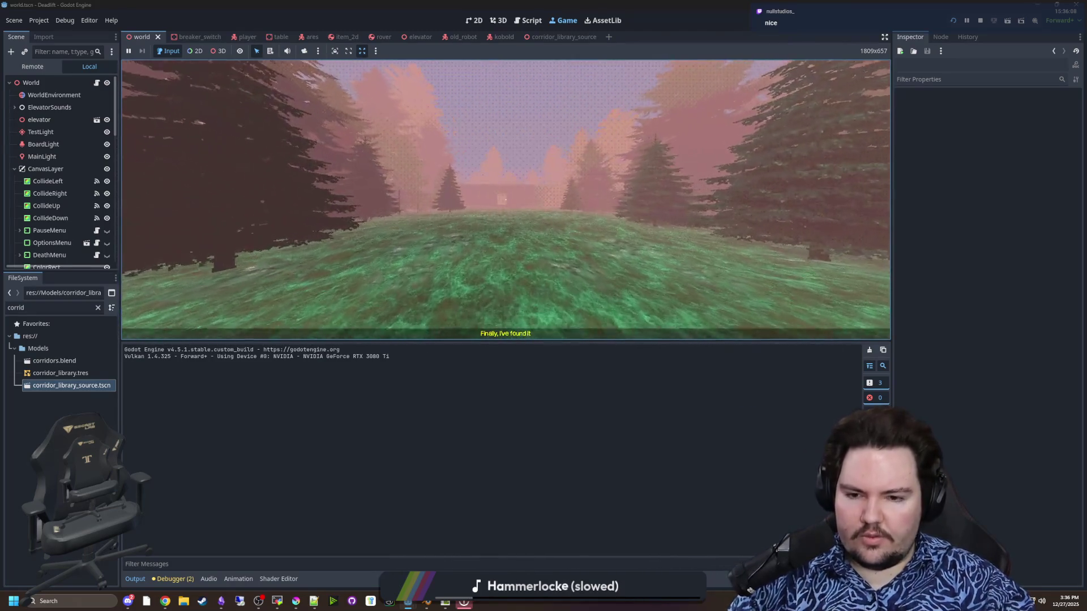
key("w")
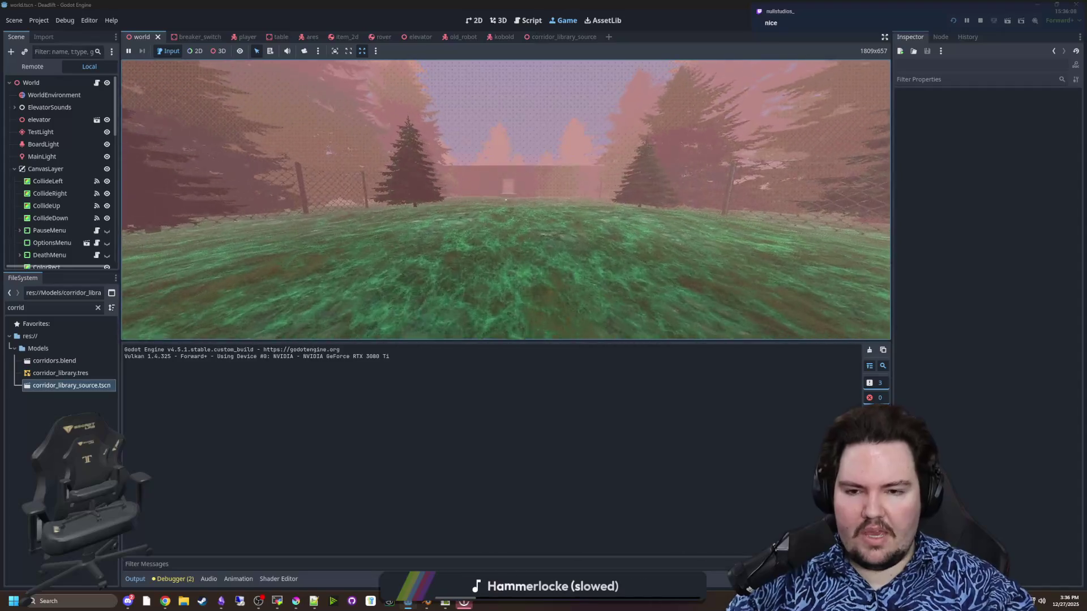
key("w")
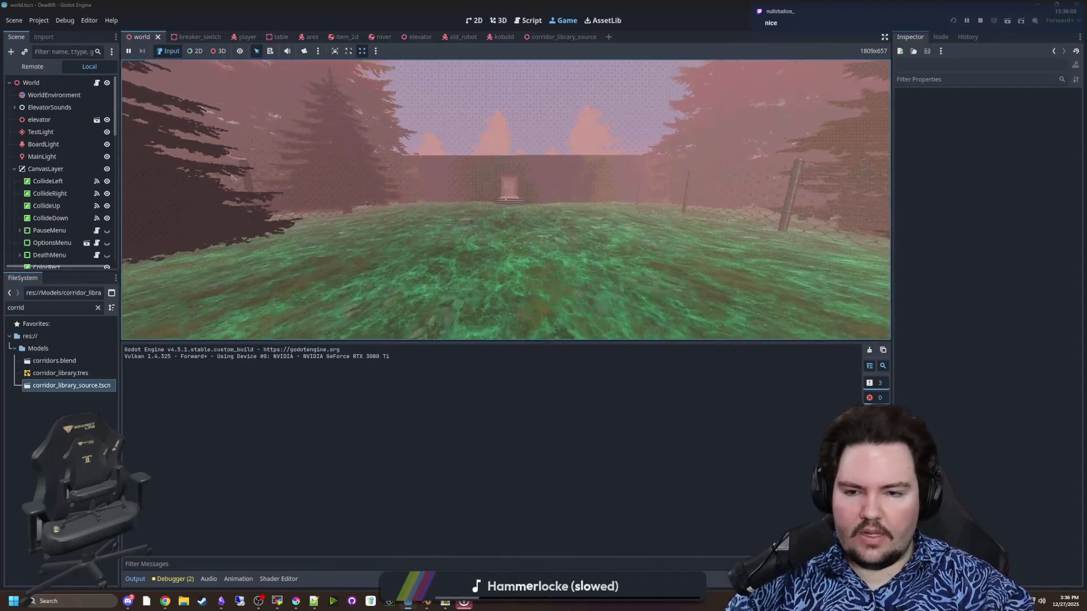
key("w")
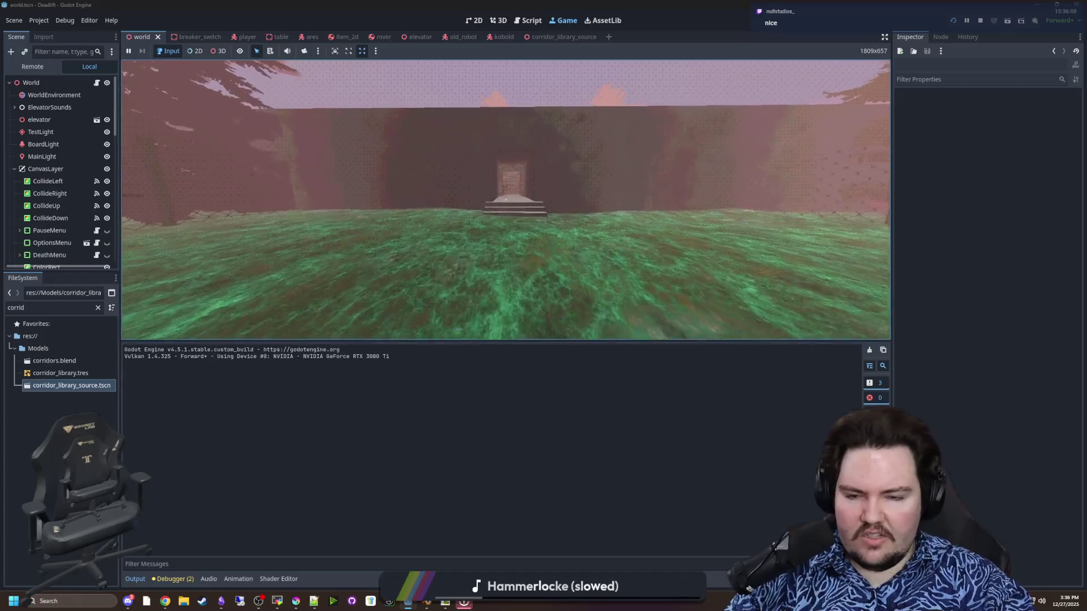
key("w")
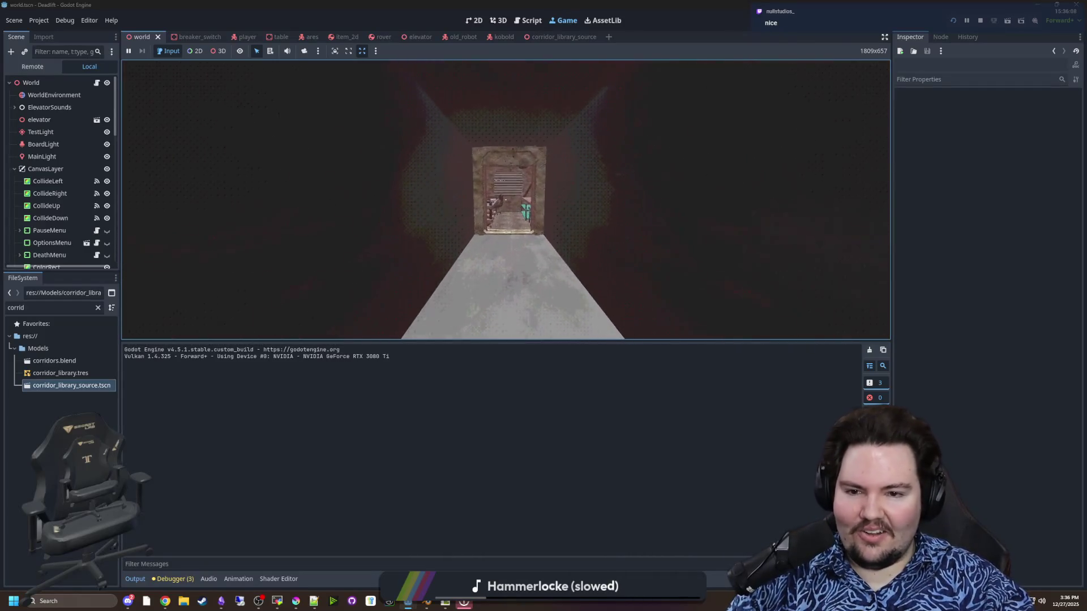
mouse_move(506, 200)
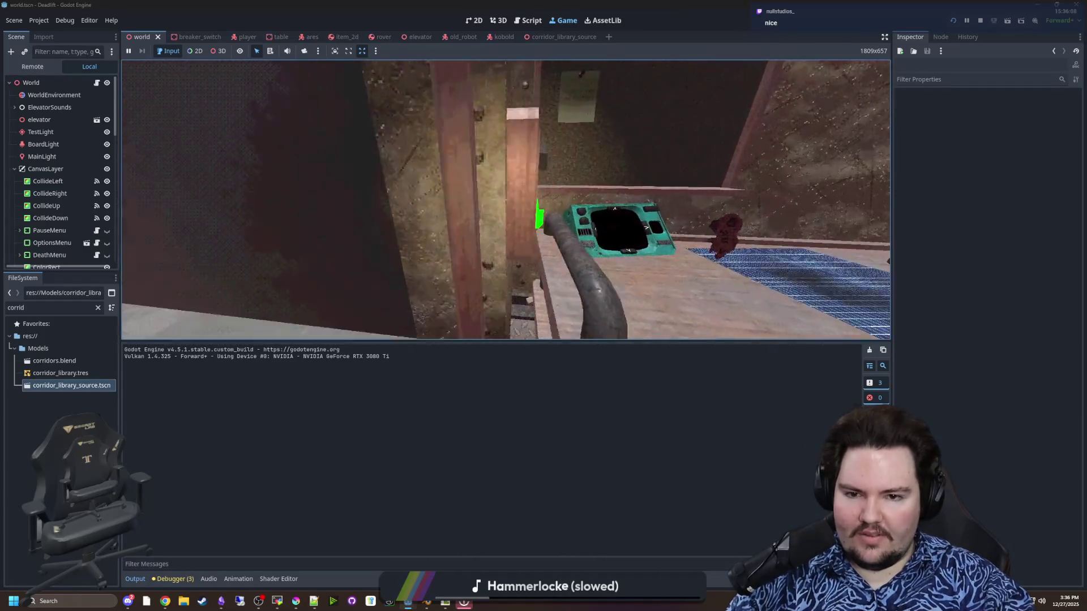
key("w")
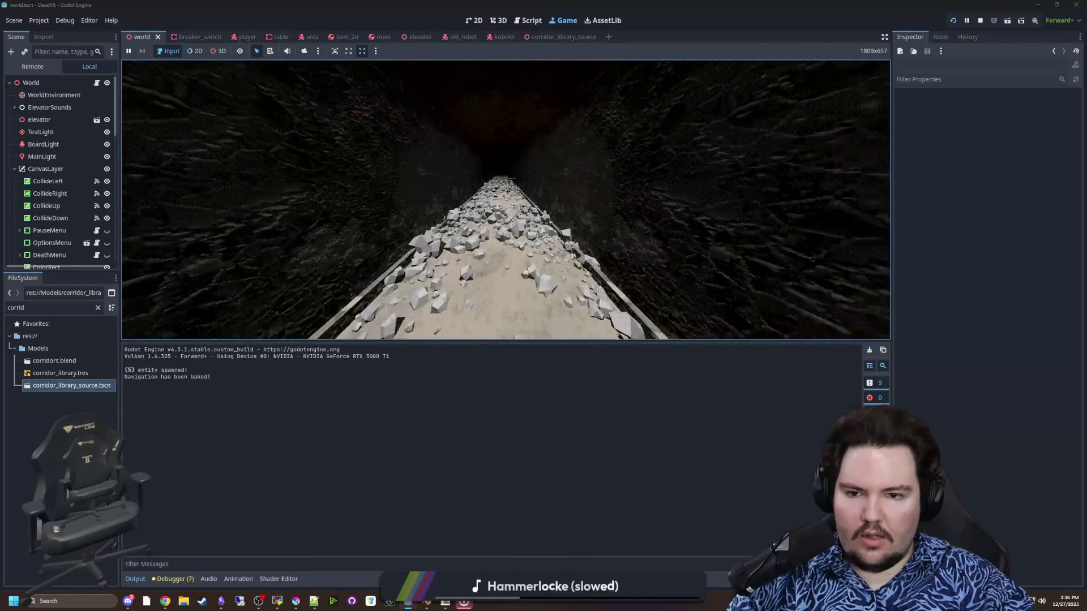
Step: Walk down the rocky corridor, through the fork and junction
key("w")
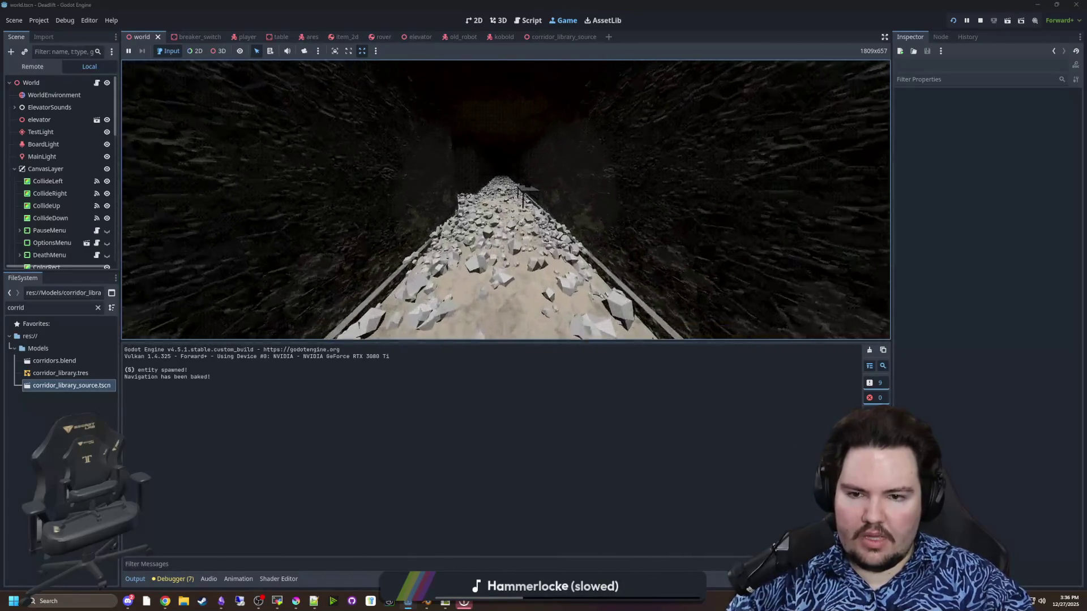
key("w")
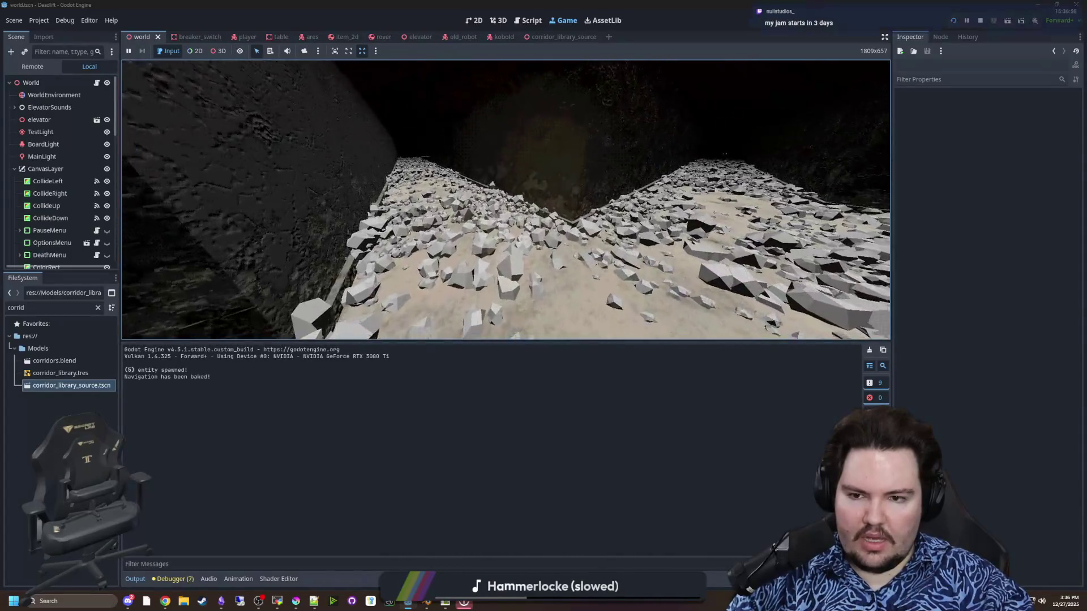
key("w")
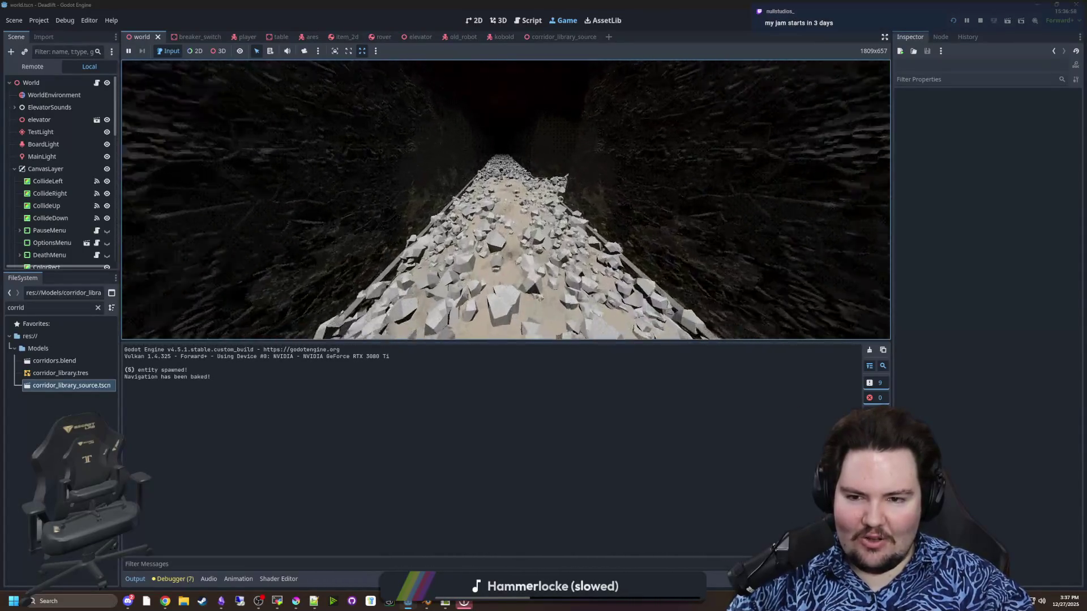
key("w")
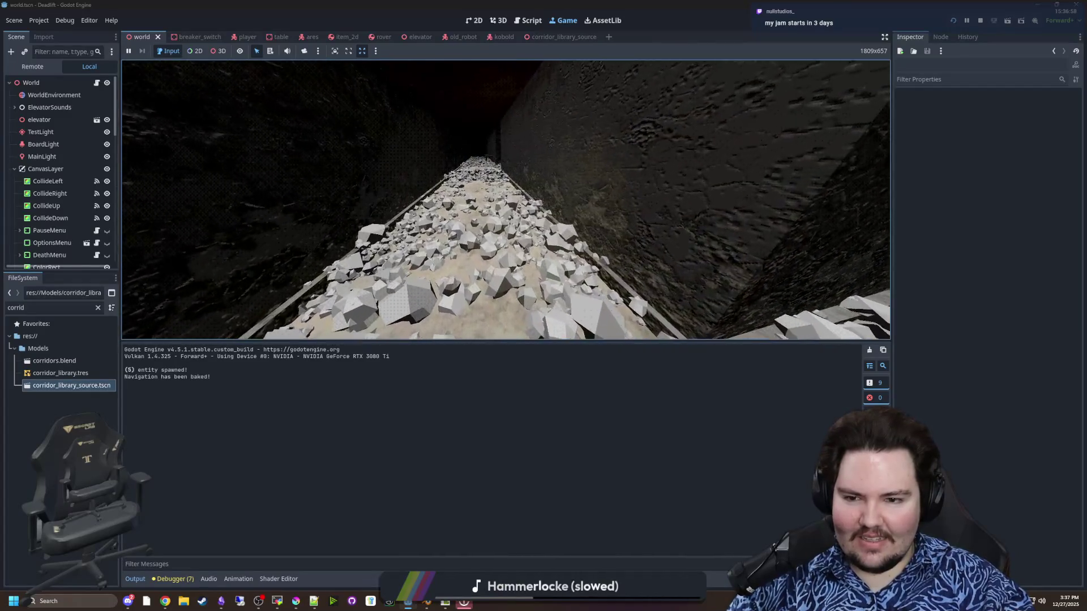
key("w")
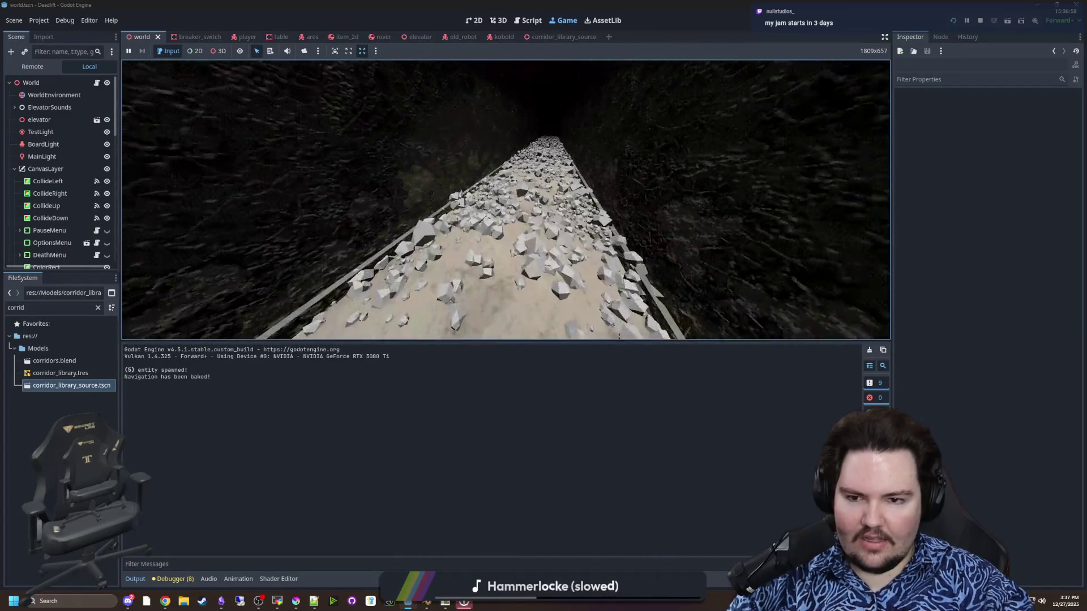
key("w")
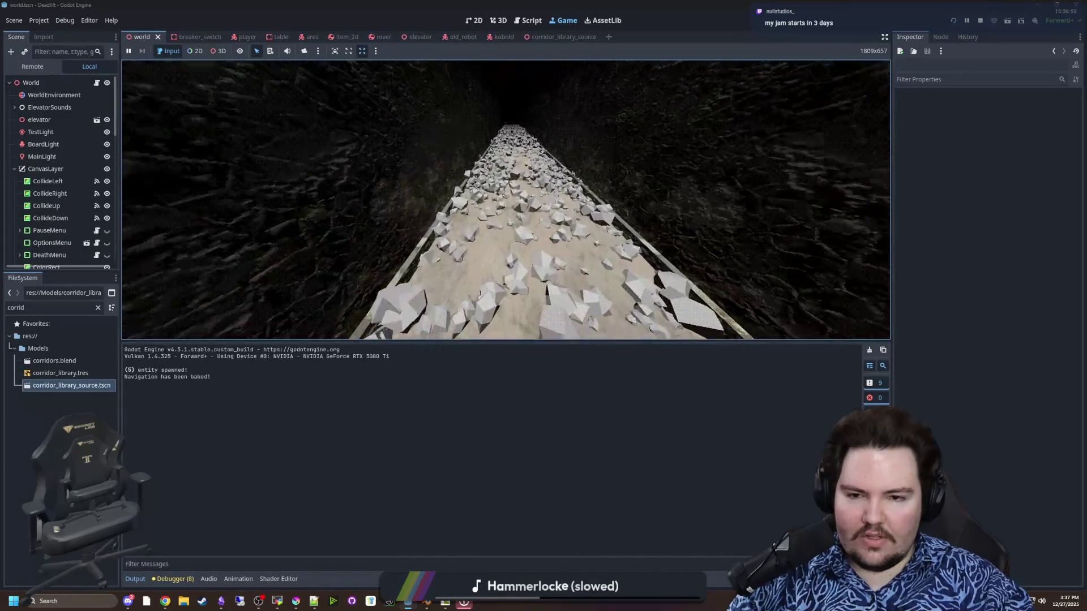
key("w")
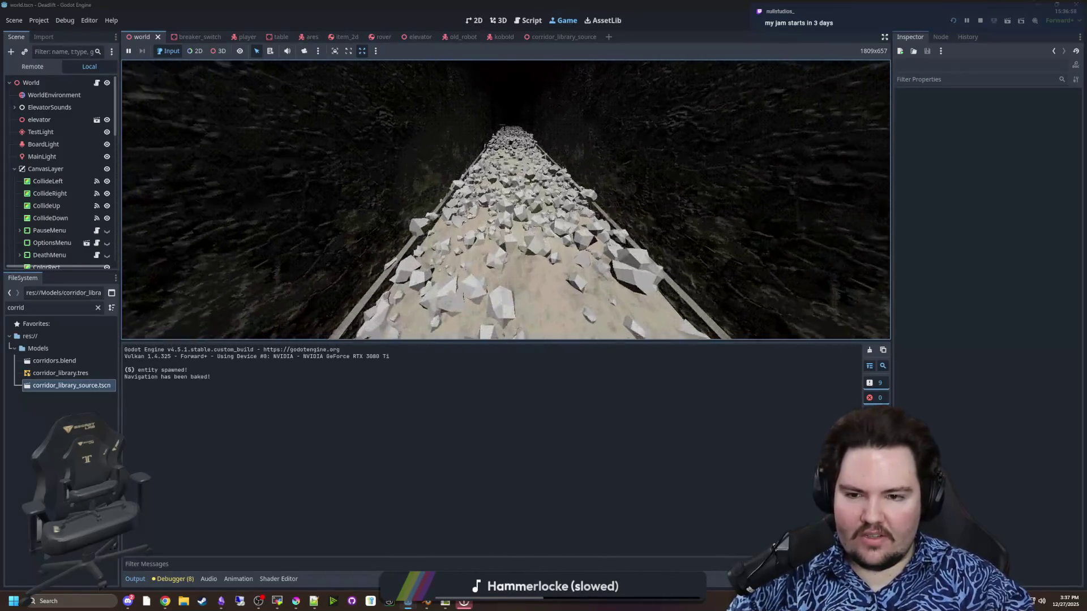
Step: Pause the game with Esc and switch over to Blender's corridors model
key("w")
key("Escape")
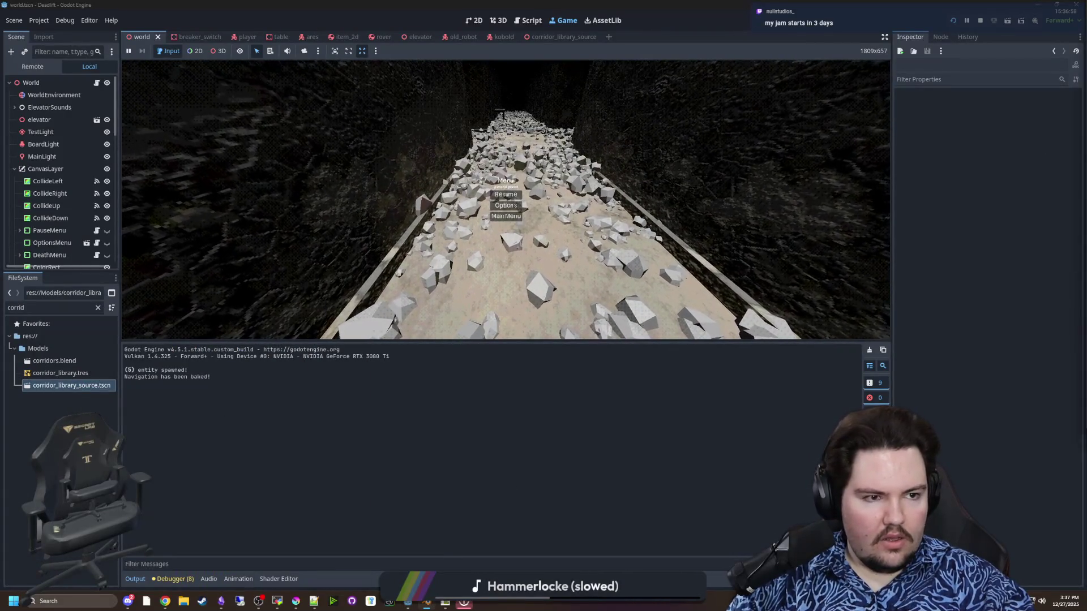
left_click(431, 605)
scroll(384, 368, "up", 3)
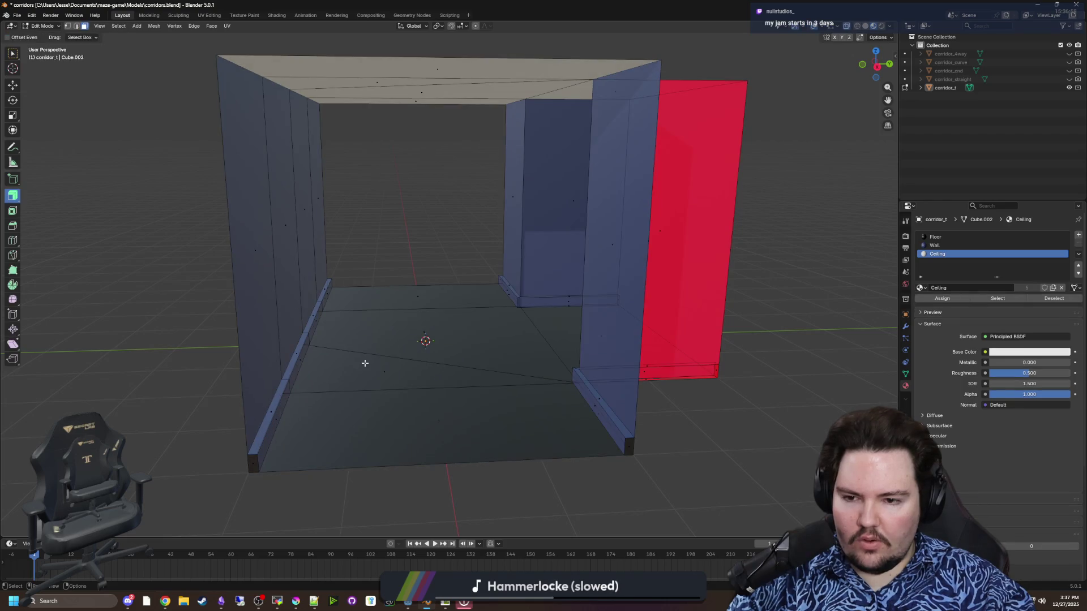
Step: Enter Edit Mode, view the corridor from below, and turn off the Face Orientation overlay
key("Tab")
left_click_drag(350, 392, 223, 163)
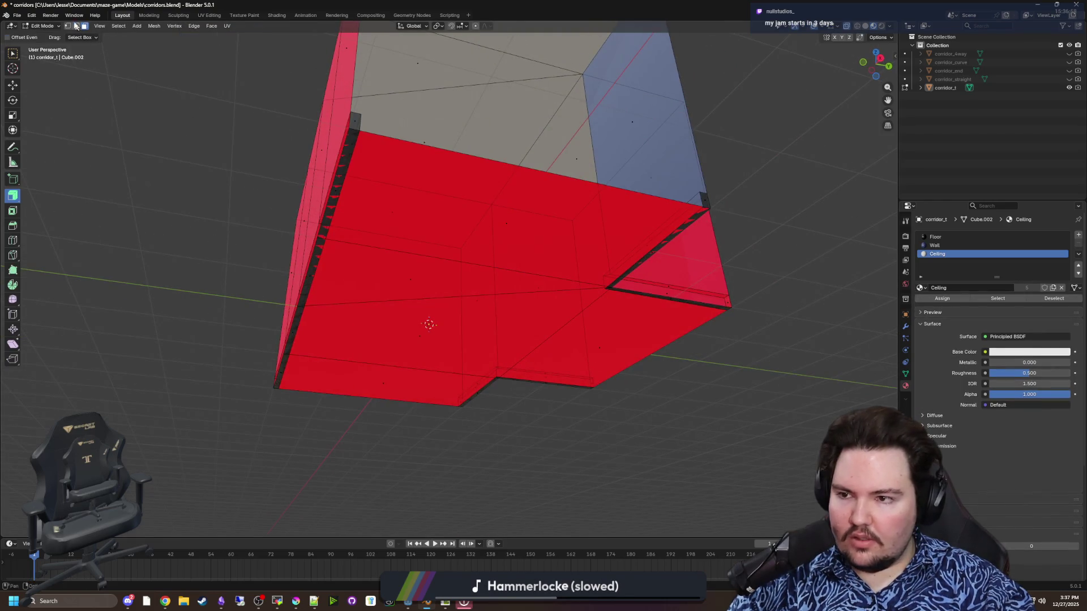
scroll(170, 176, "up", 5)
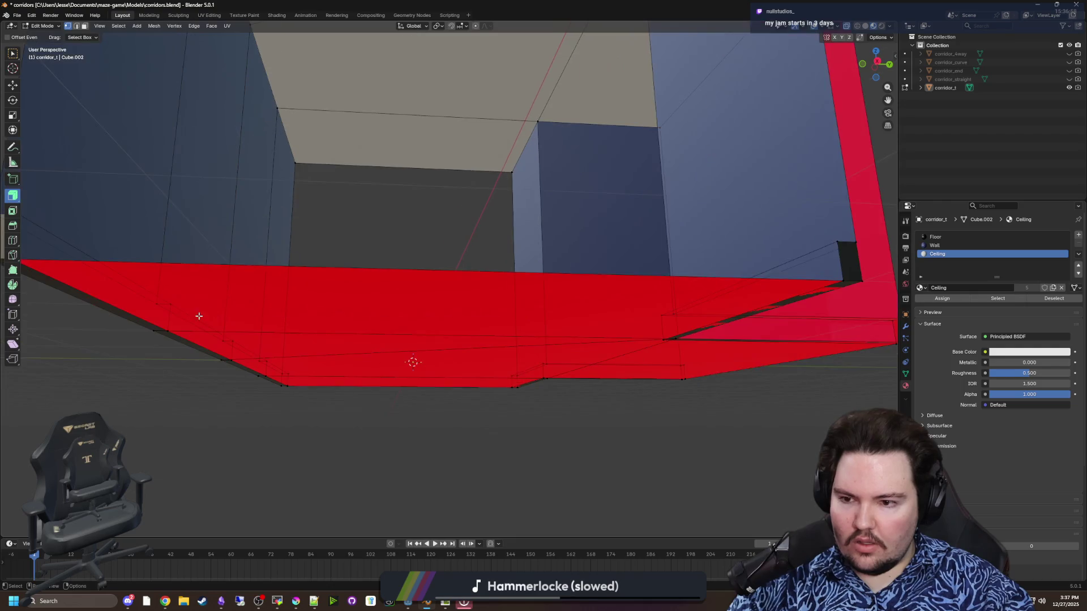
left_click_drag(76, 273, 130, 283)
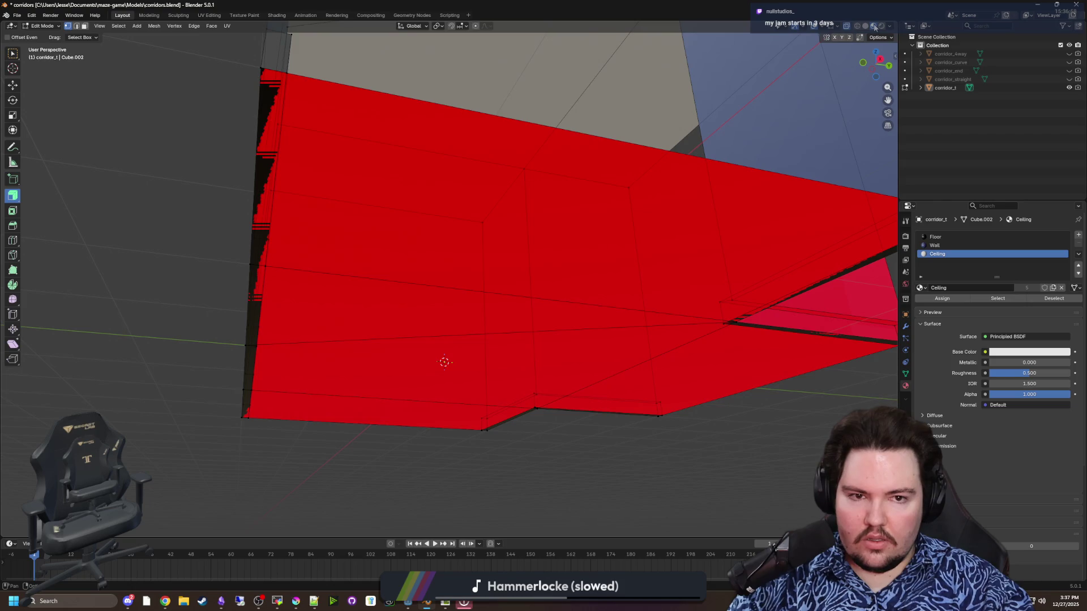
left_click(822, 30)
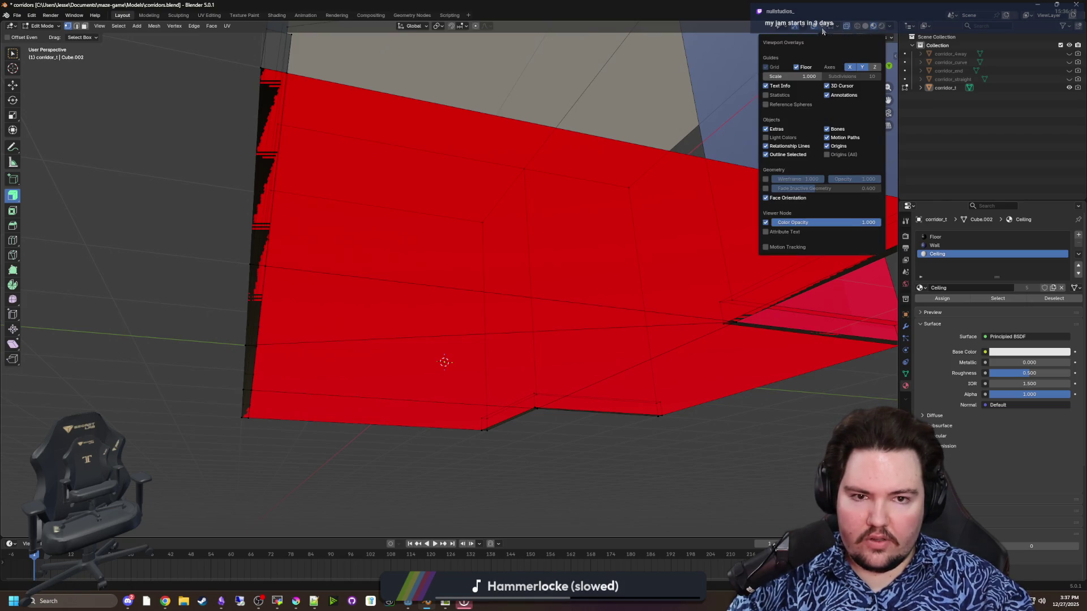
left_click(765, 198)
Step: Switch to Face select mode and select the triangular face on the wall
left_click_drag(192, 353, 178, 360)
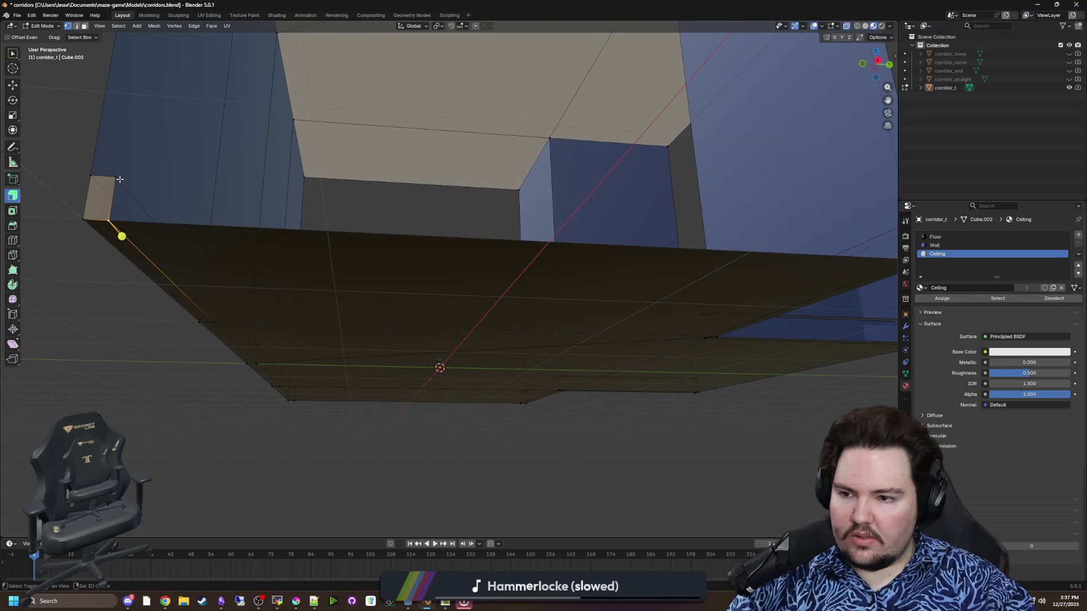
mouse_move(133, 188)
left_mouse_down()
mouse_move(163, 136)
mouse_move(348, 131)
left_mouse_up()
left_click(85, 27)
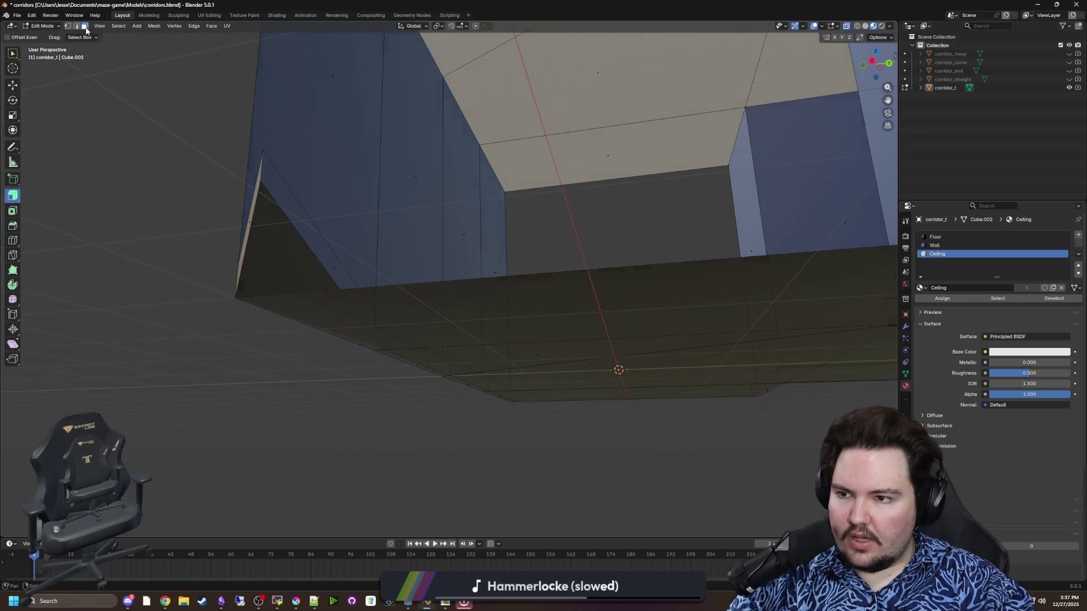
left_click(14, 57)
mouse_move(269, 284)
left_mouse_down()
mouse_move(376, 283)
mouse_move(384, 332)
left_mouse_up()
left_click(385, 302)
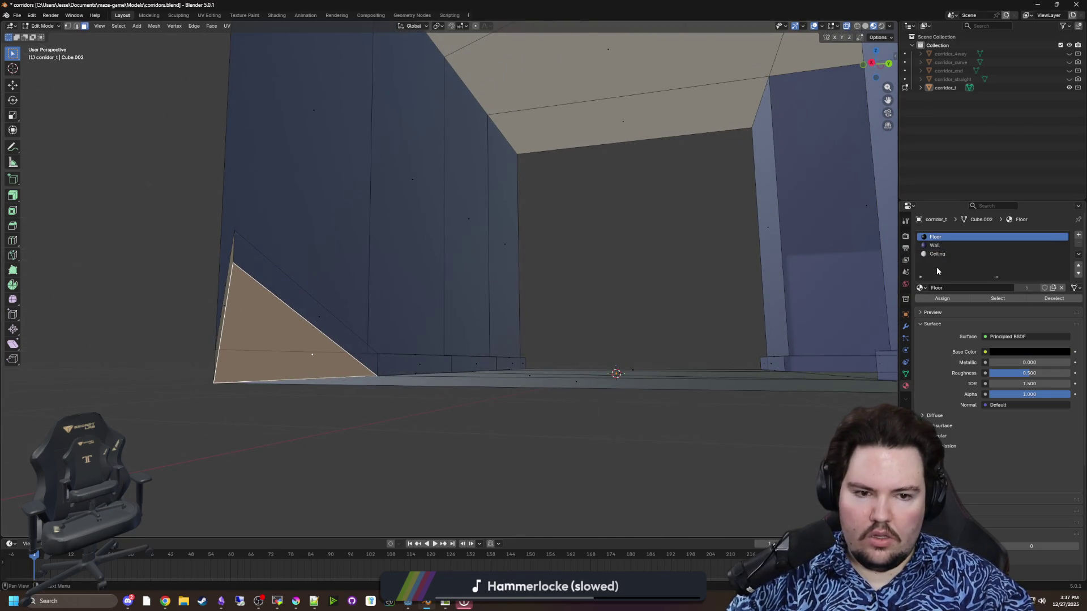
Step: Undo the face selection, inspect the corridor in front and top views, and deselect all
key("ctrl+z")
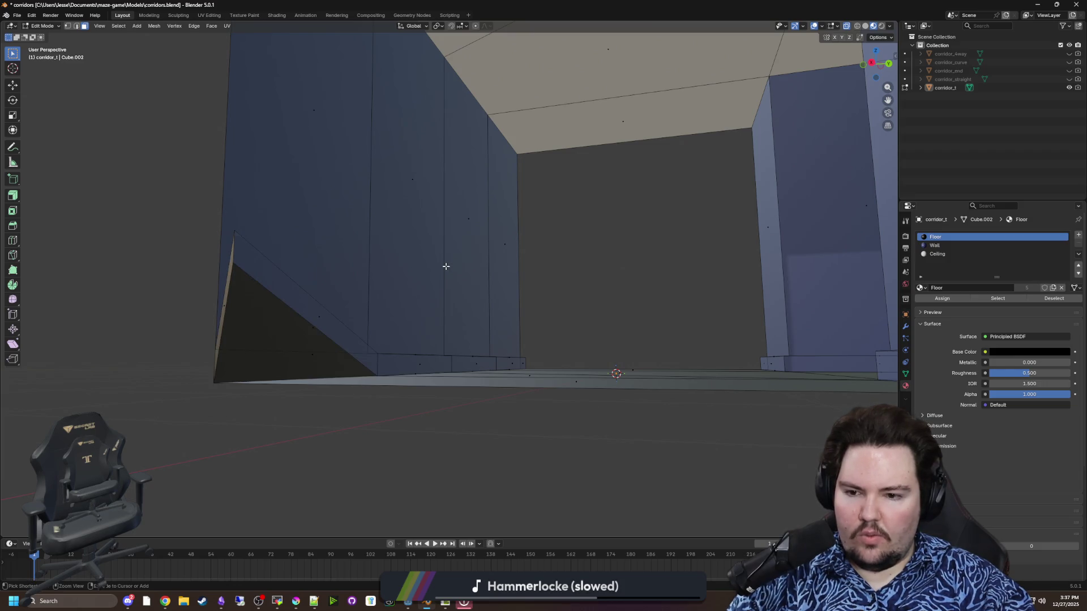
key("ctrl+z")
key("ctrl+z")
left_click_drag(446, 266, 499, 350)
scroll(499, 350, "down", 6)
mouse_move(492, 442)
left_mouse_down()
mouse_move(505, 429)
mouse_move(500, 405)
mouse_move(475, 381)
left_mouse_up()
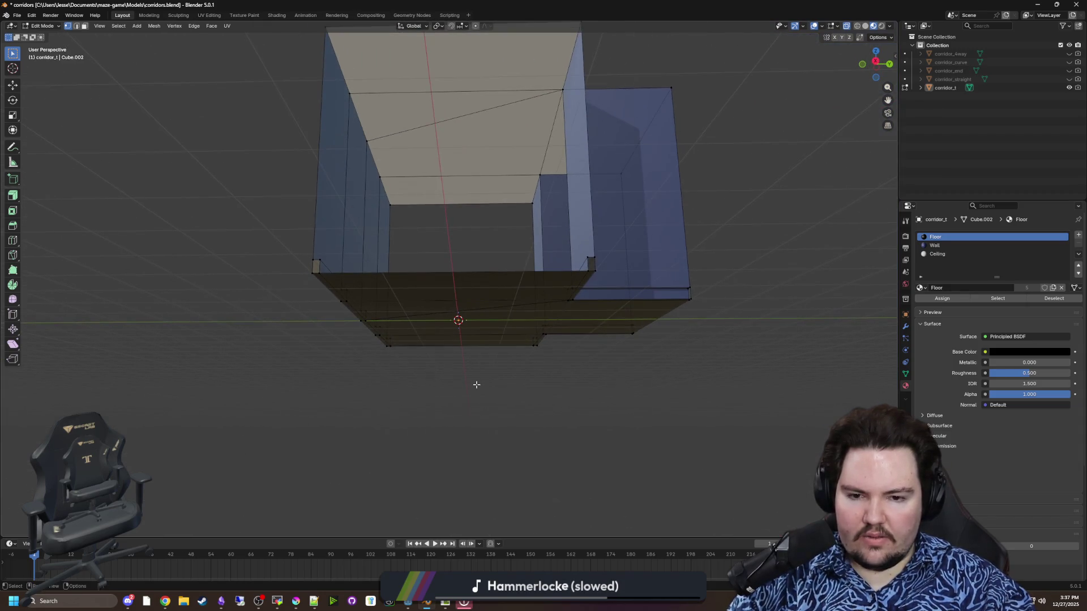
key("KP_1")
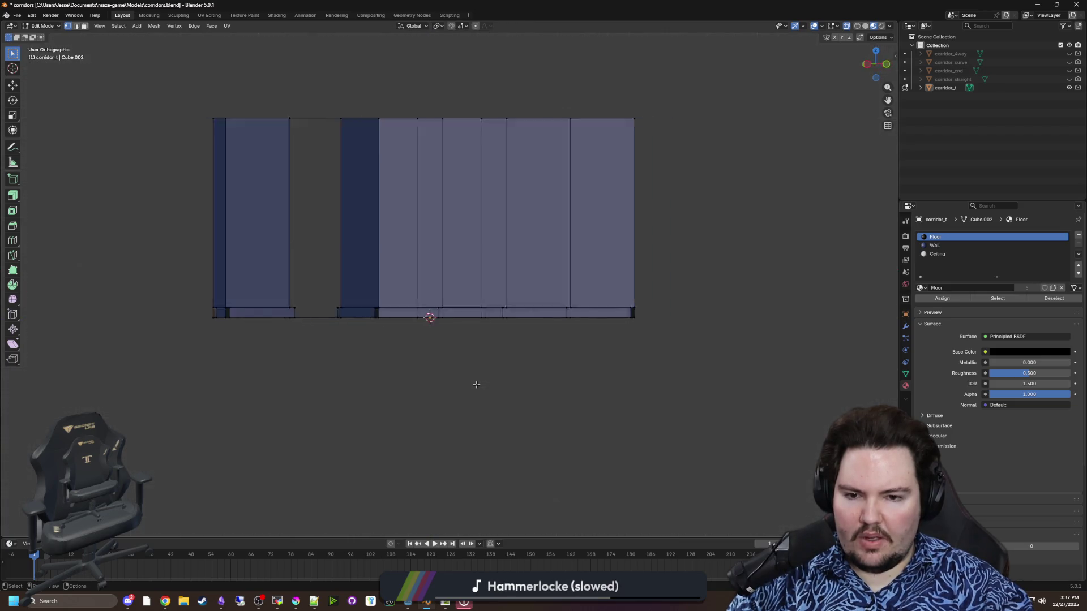
key("KP_7")
key("alt+a")
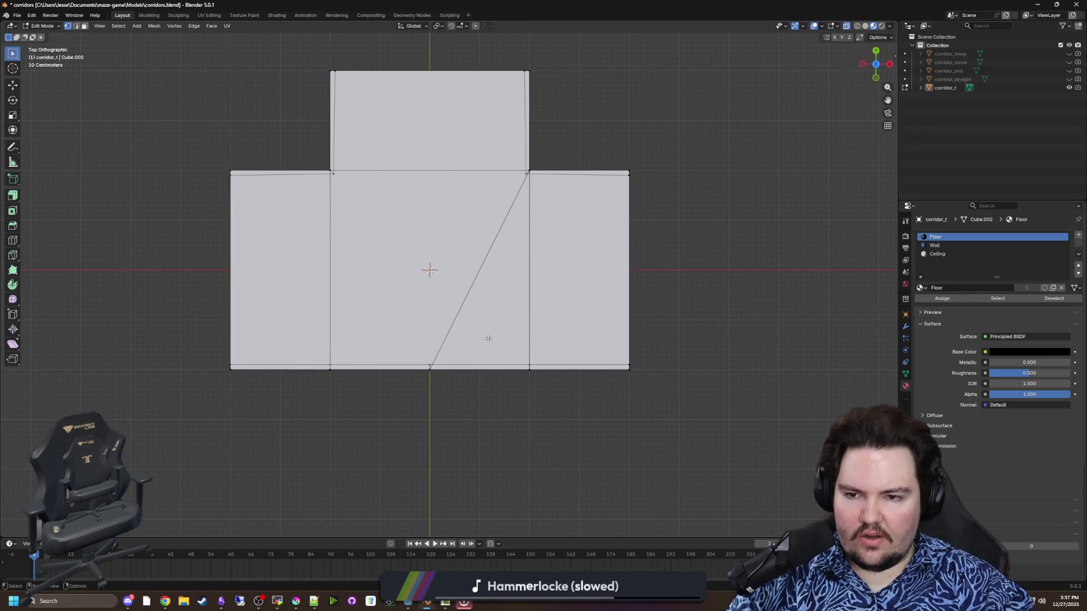
Step: Select the floor's left edge loop from below and pick the Wall material slot
mouse_move(488, 338)
left_mouse_down()
mouse_move(441, 294)
mouse_move(465, 249)
mouse_move(526, 203)
mouse_move(538, 157)
left_mouse_up()
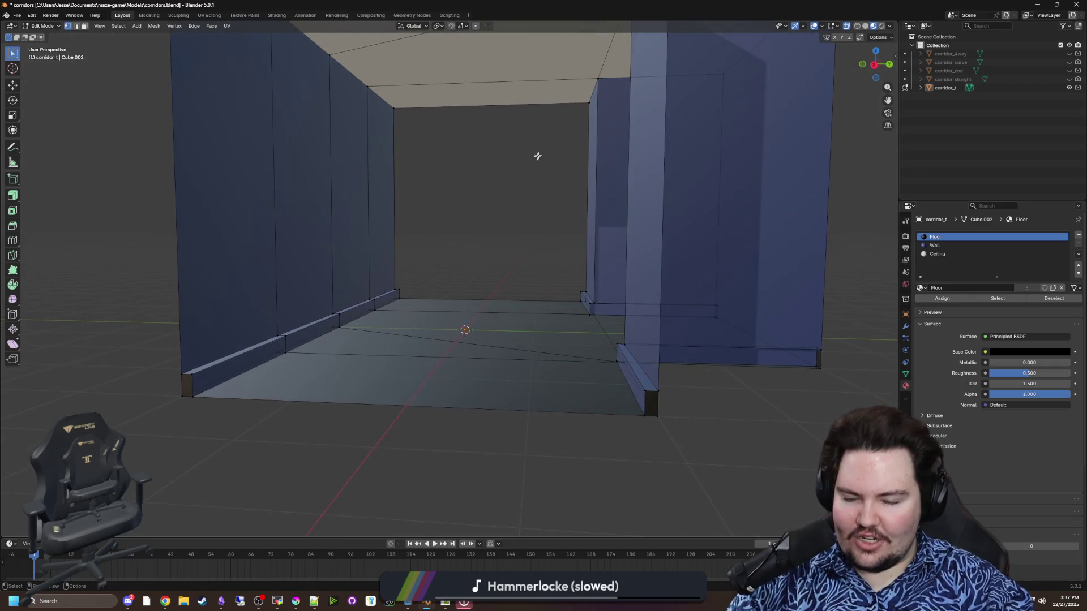
mouse_move(442, 397)
left_mouse_down()
mouse_move(424, 330)
mouse_move(441, 353)
left_mouse_up()
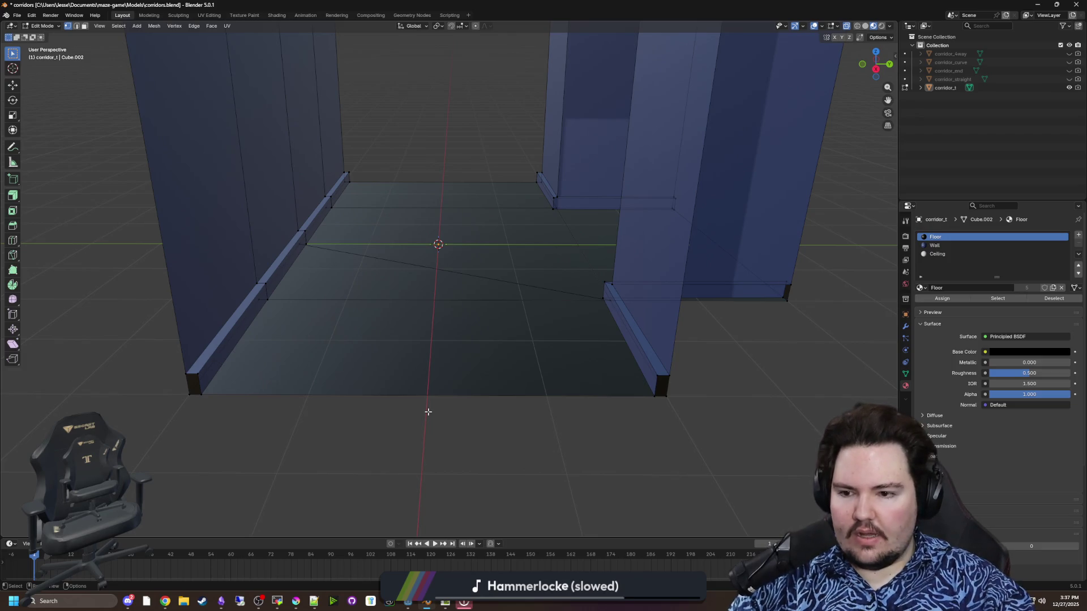
scroll(428, 412, "down", 5)
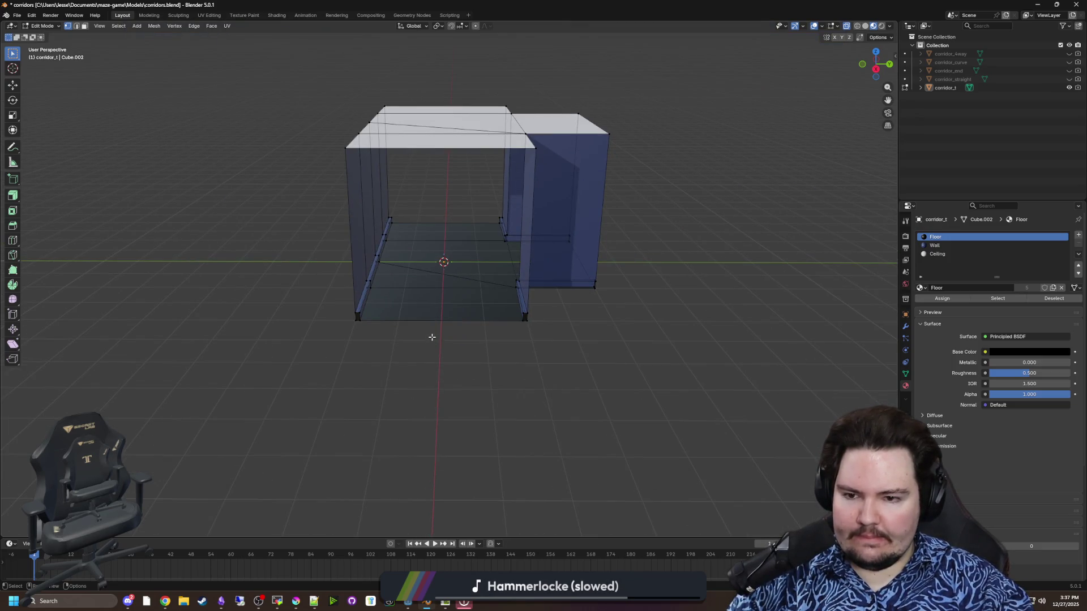
scroll(432, 337, "up", 4)
mouse_move(430, 337)
left_mouse_down()
mouse_move(359, 347)
mouse_move(357, 293)
left_mouse_up()
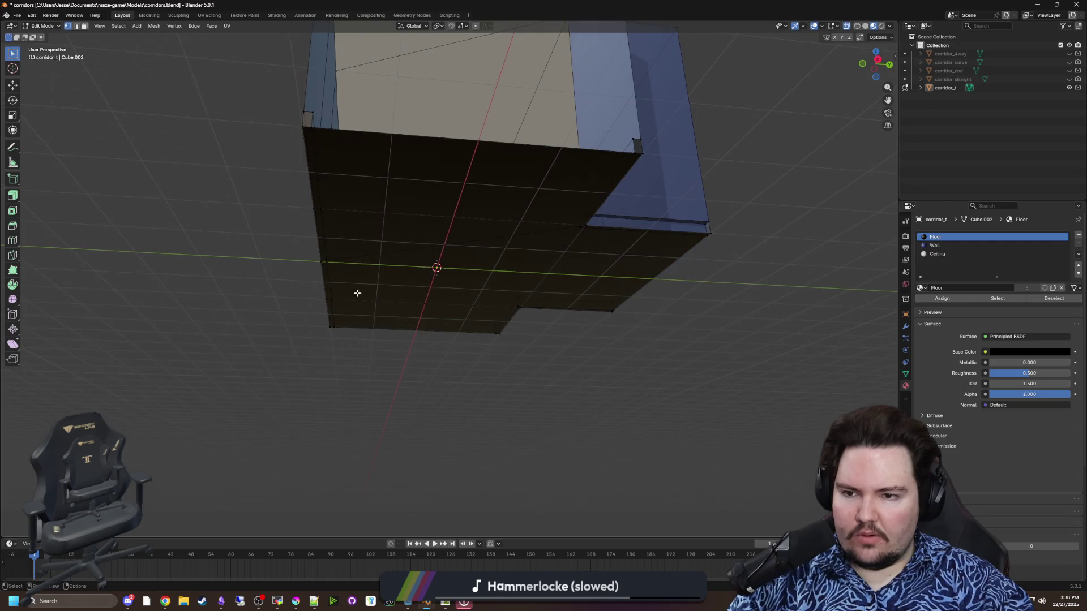
left_click(309, 124, "alt")
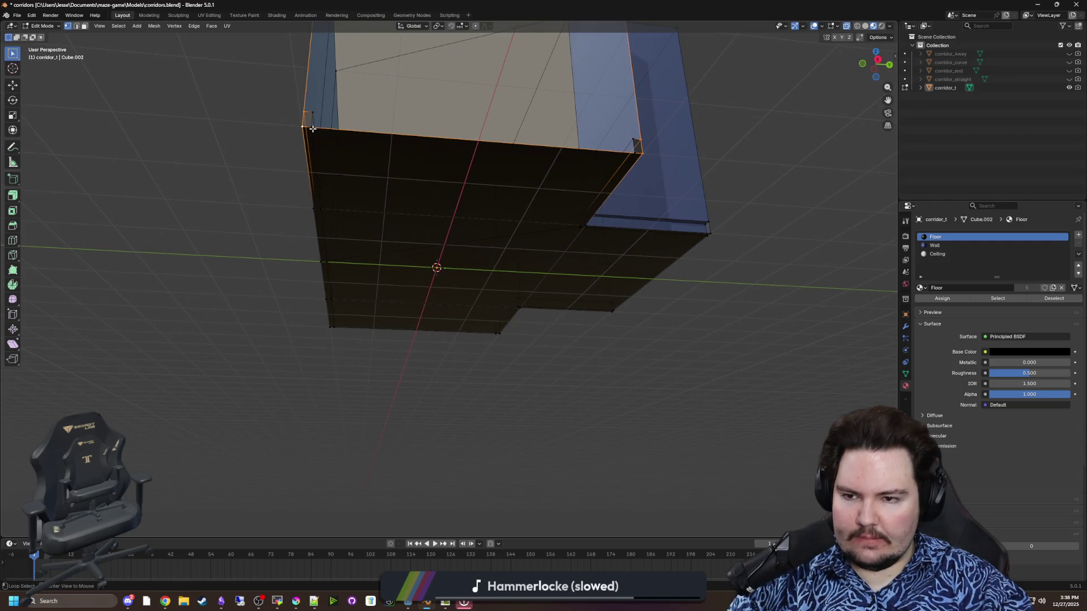
left_click(946, 247)
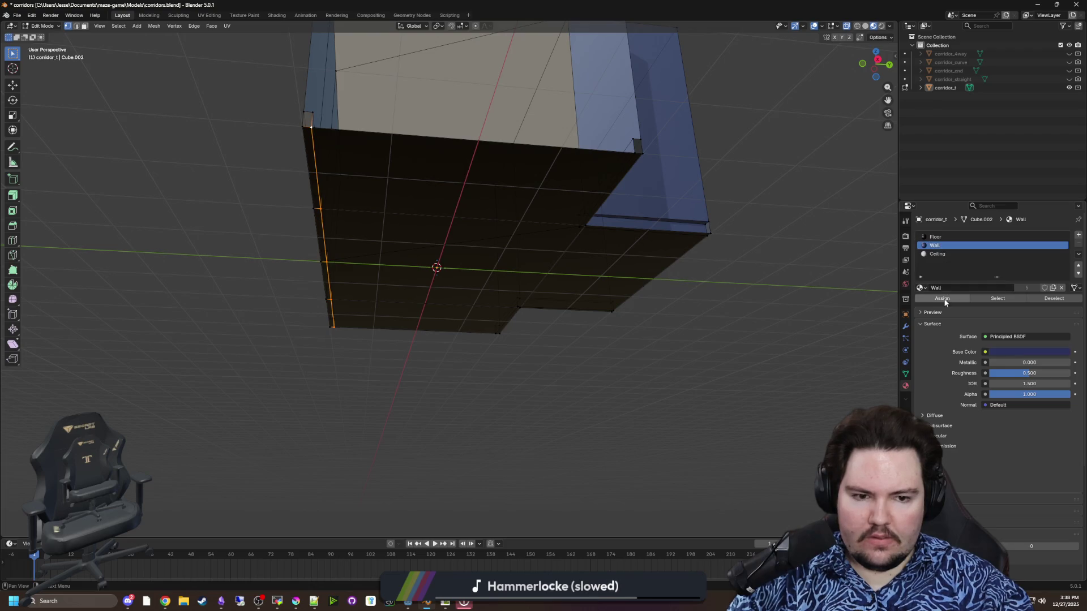
Step: In Face select mode, select a small face at the floor's left edge
mouse_move(776, 308)
left_mouse_down()
mouse_move(678, 348)
mouse_move(255, 342)
mouse_move(266, 325)
mouse_move(93, 28)
left_mouse_up()
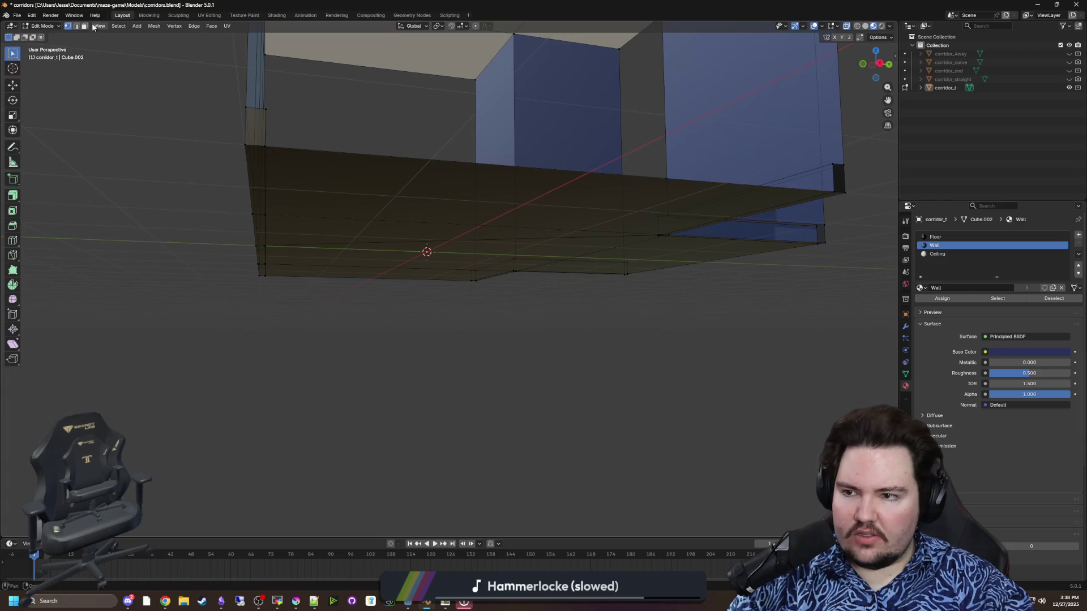
left_click(84, 28)
left_click(256, 126)
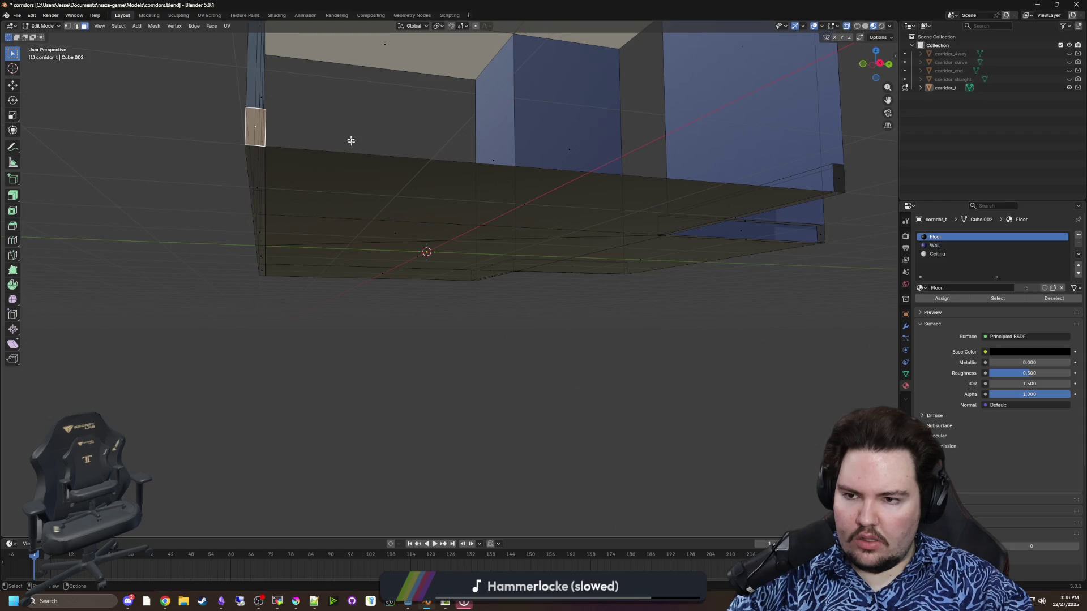
Step: Try moving a wall-base vertex along Z, then undo the resulting spike
left_click(67, 25)
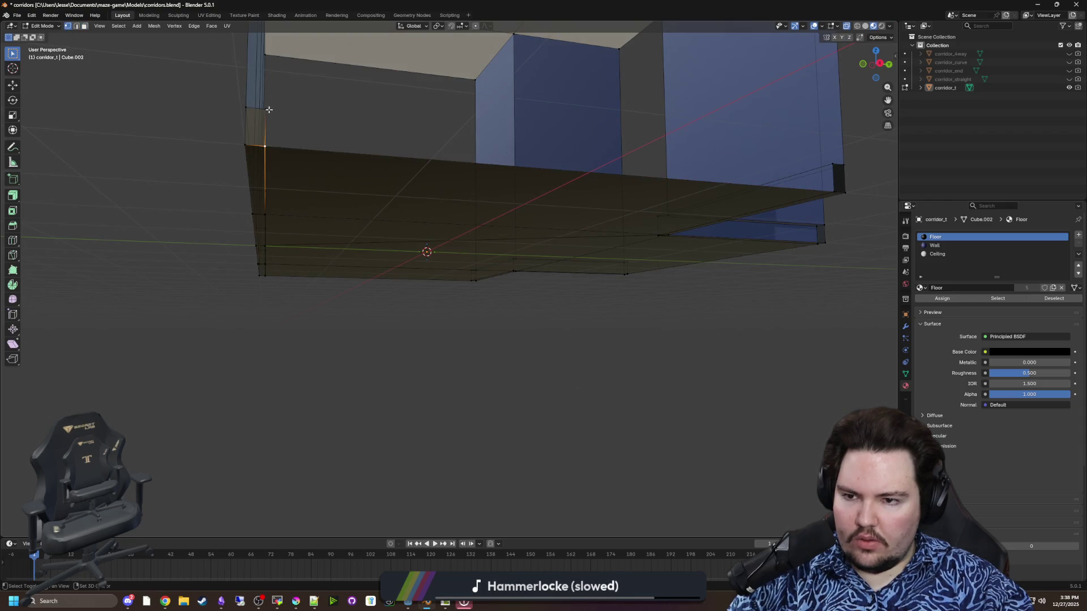
left_click(266, 146)
key("g")
key("z")
left_click(395, 165)
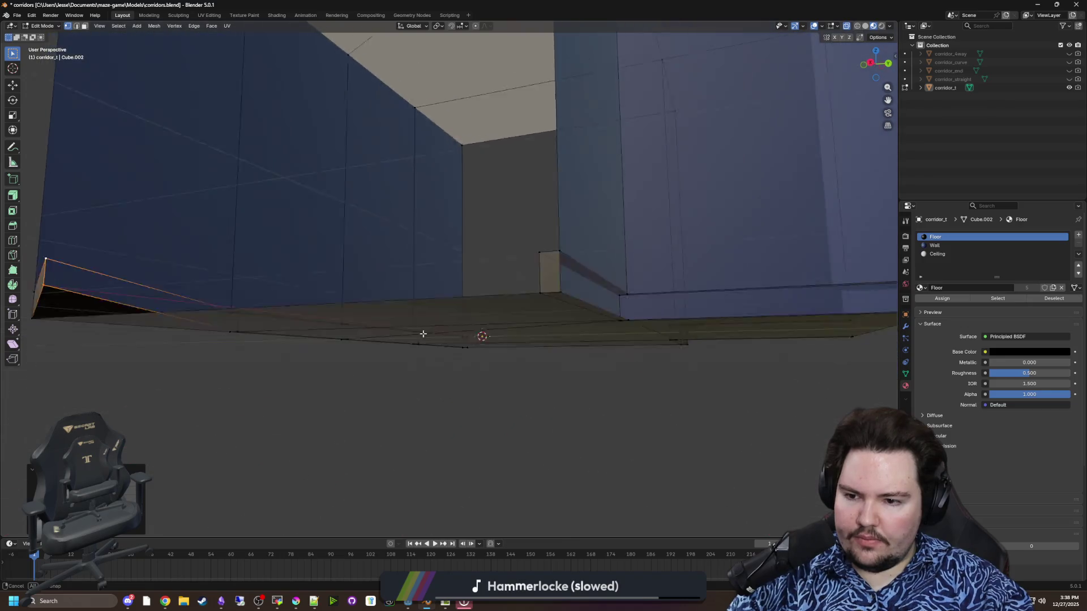
left_click_drag(423, 334, 456, 316)
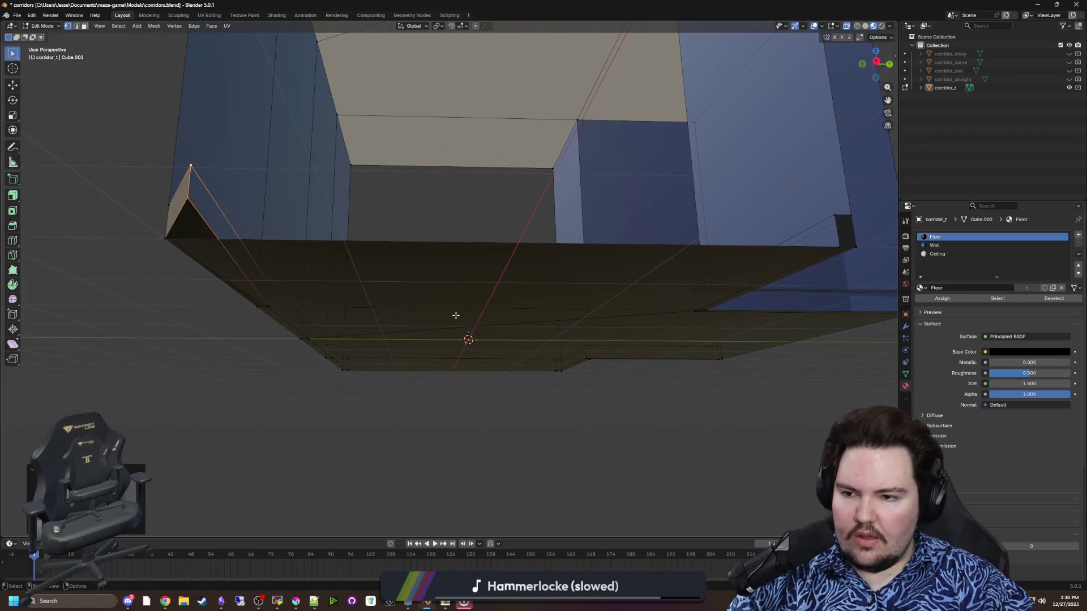
key("ctrl+z")
Step: Merge the stray vertices along the front wall base using Merge At Last
mouse_move(206, 244)
left_mouse_down()
mouse_move(202, 296)
mouse_move(239, 376)
mouse_move(405, 408)
left_mouse_up()
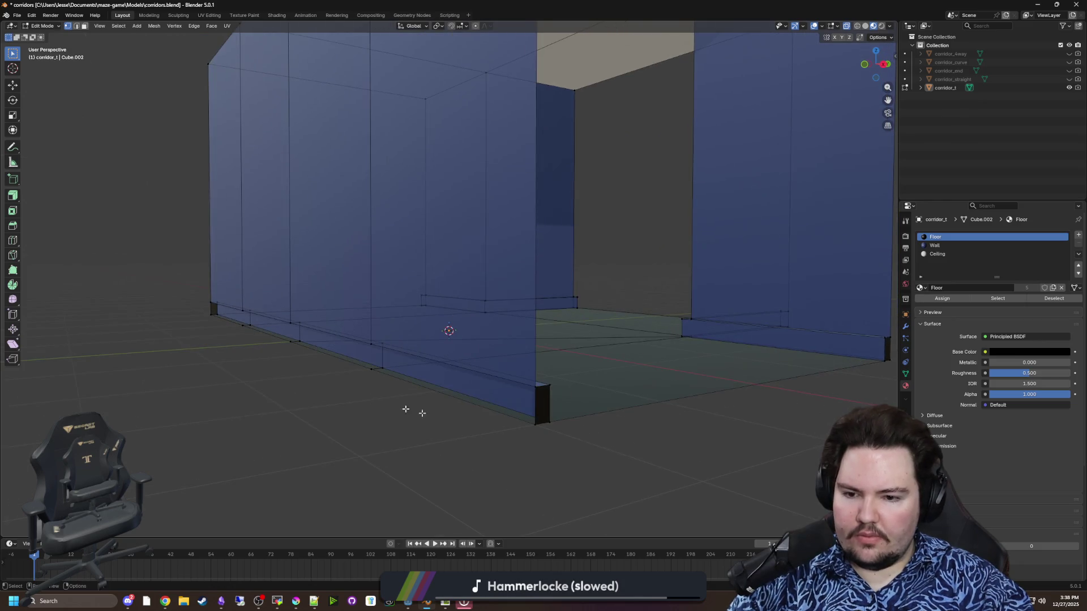
left_click(541, 426)
key("m")
left_click(554, 426)
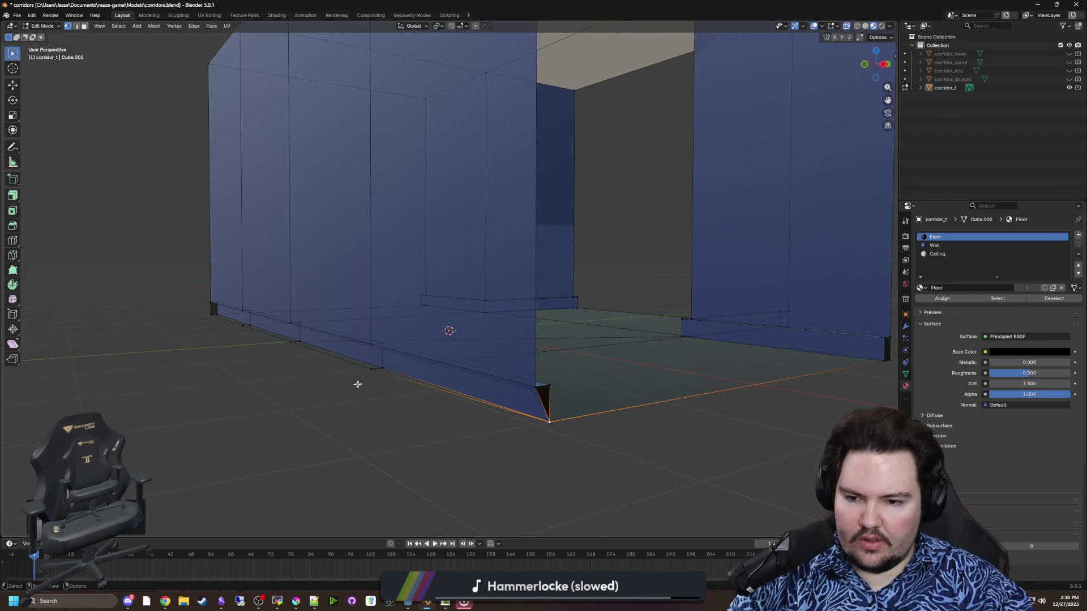
left_click(370, 369)
key("m")
left_click(386, 370)
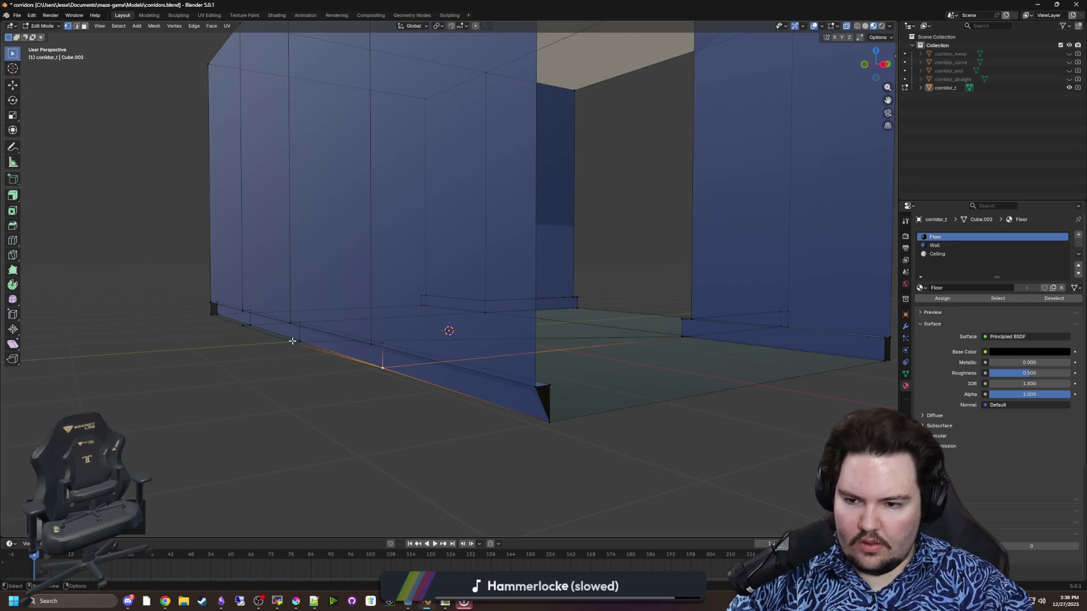
left_click(302, 339)
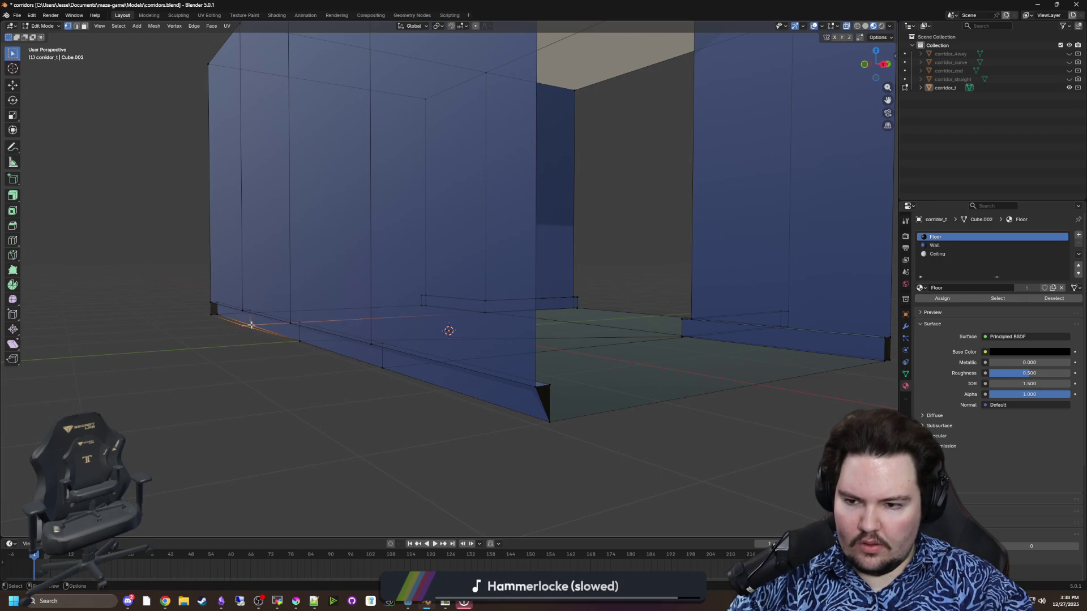
left_click(219, 314)
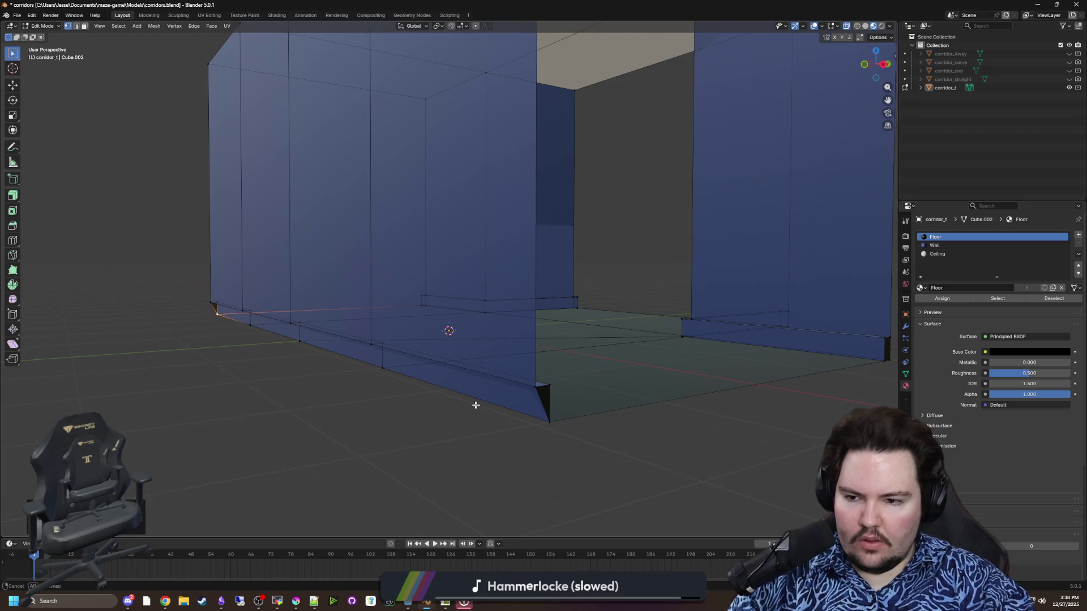
Step: Delete the small triangular corner face in Face select mode
left_click_drag(475, 405, 432, 383)
left_click(85, 25)
left_click(393, 396)
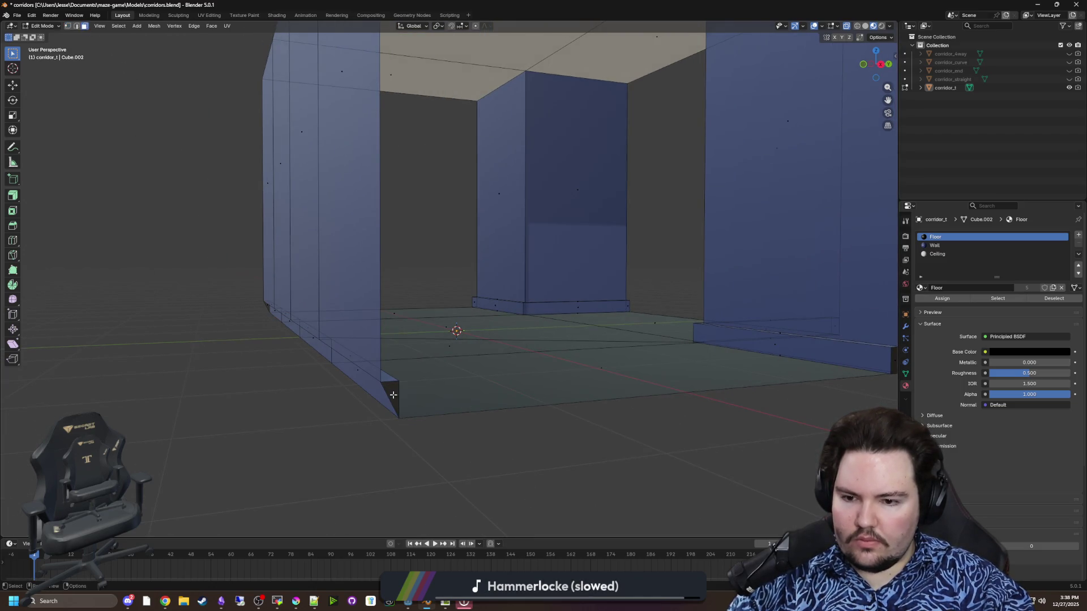
key("x")
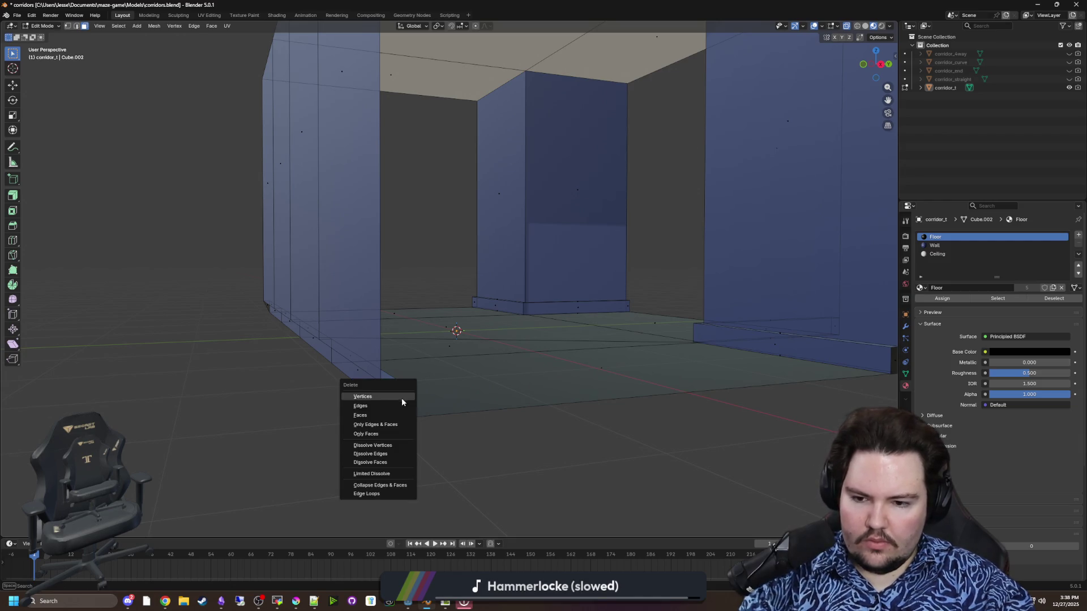
left_click(369, 413)
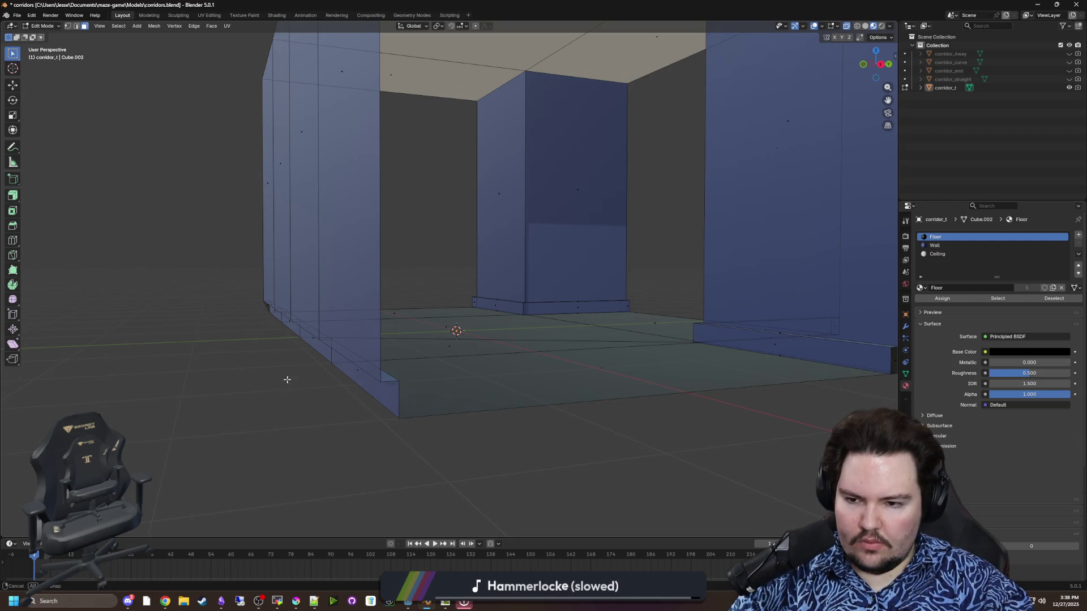
mouse_move(287, 380)
left_mouse_down()
mouse_move(506, 402)
mouse_move(278, 339)
left_mouse_up()
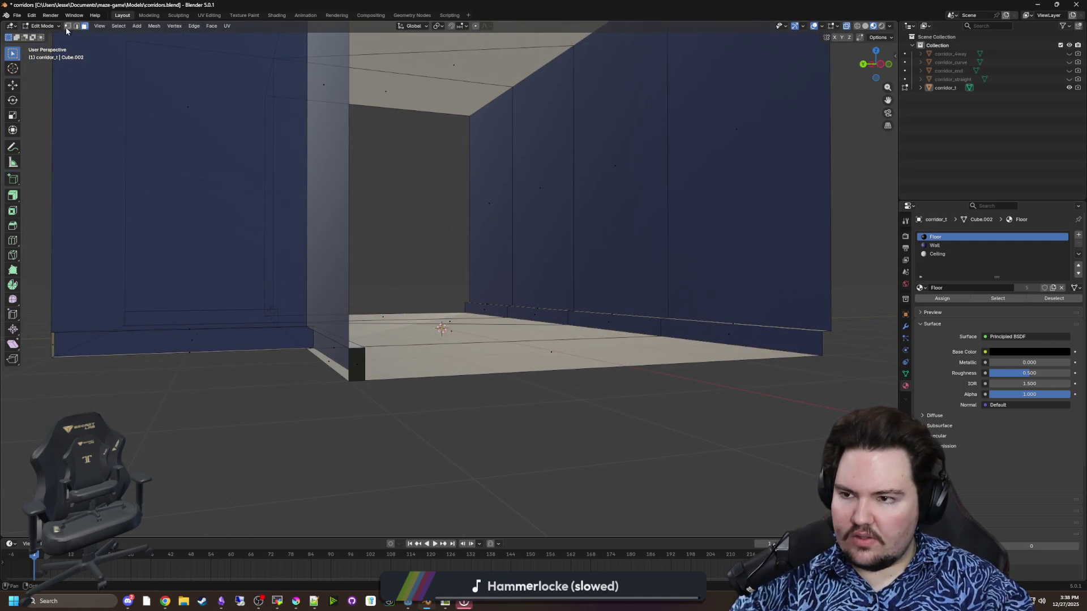
Step: Merge the bottom floor, wall-floor and bottom-left wall corner vertices on corridor_t At Last
key("1")
left_click(367, 379)
key("m")
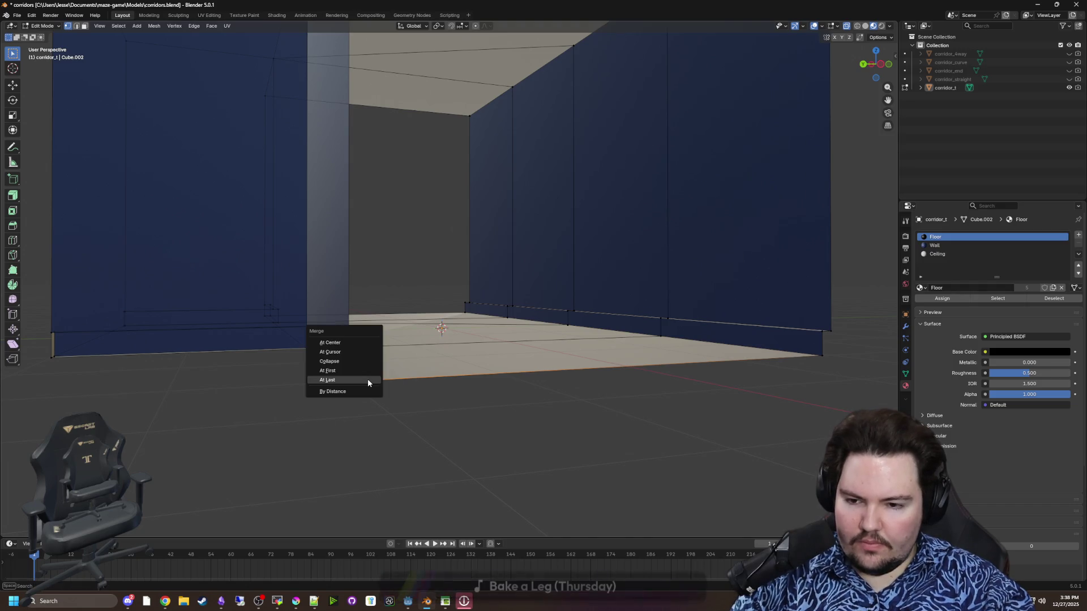
left_click(368, 378)
left_click(316, 347)
key("m")
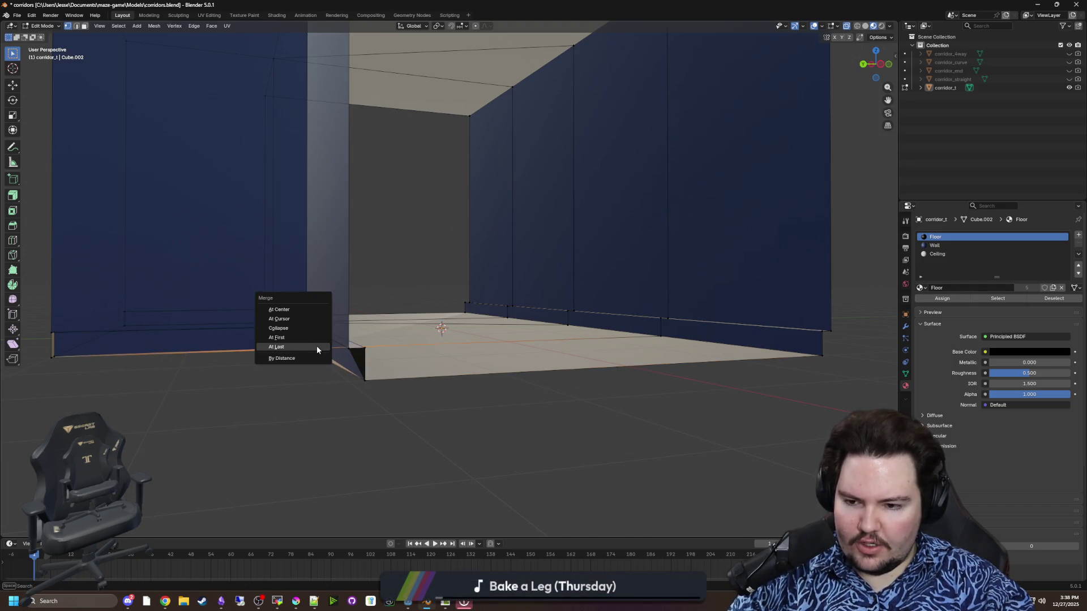
left_click(316, 346)
left_click(49, 355)
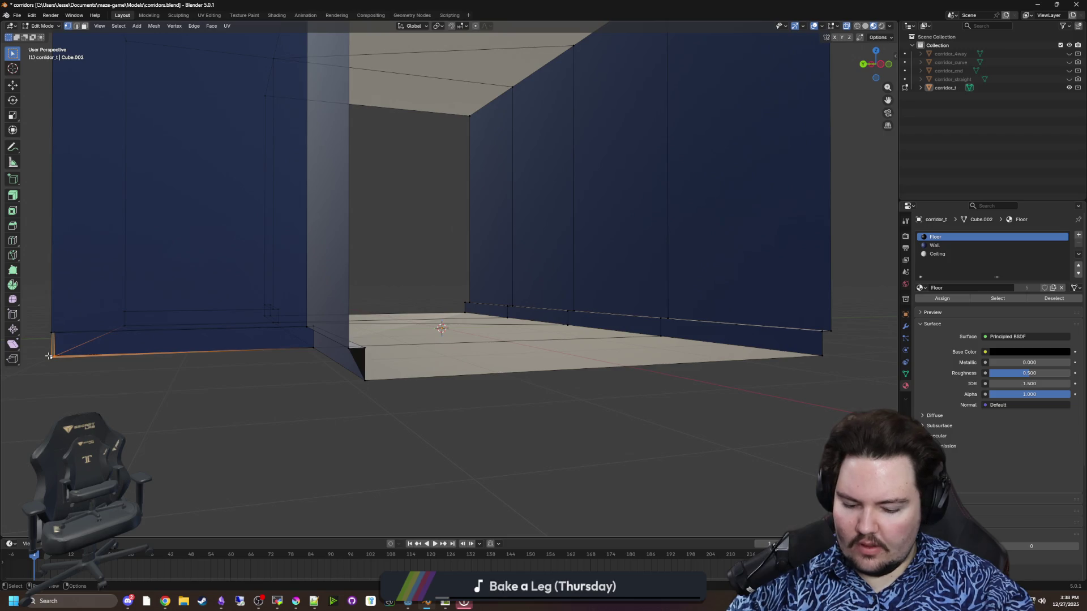
key("m")
left_click(57, 352)
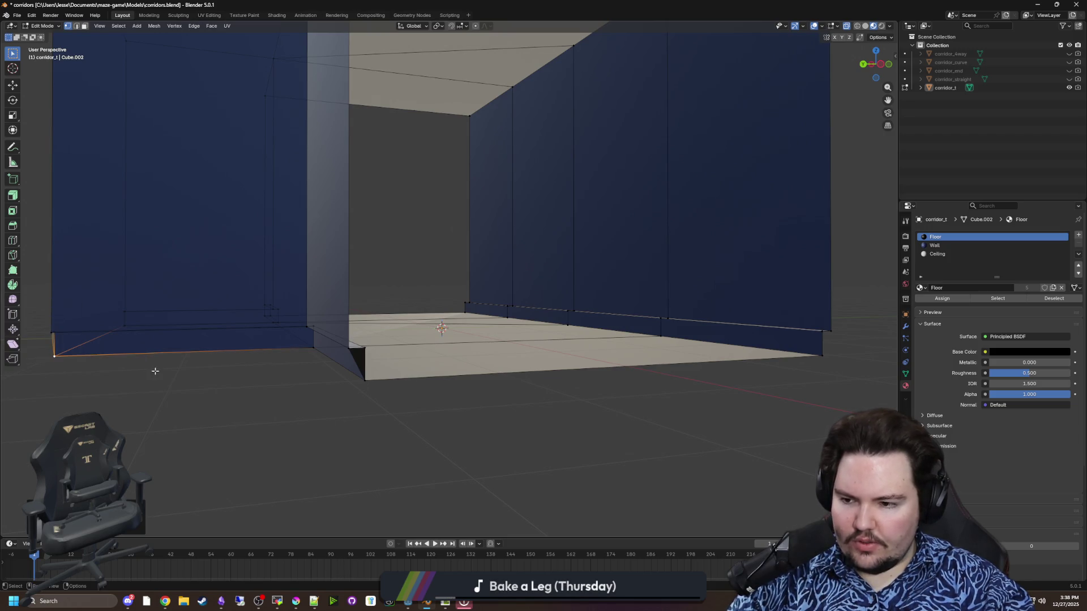
Step: In face select, inspect the small corner face on corridor_t from several angles, then deselect it
key("KP_9")
key("3")
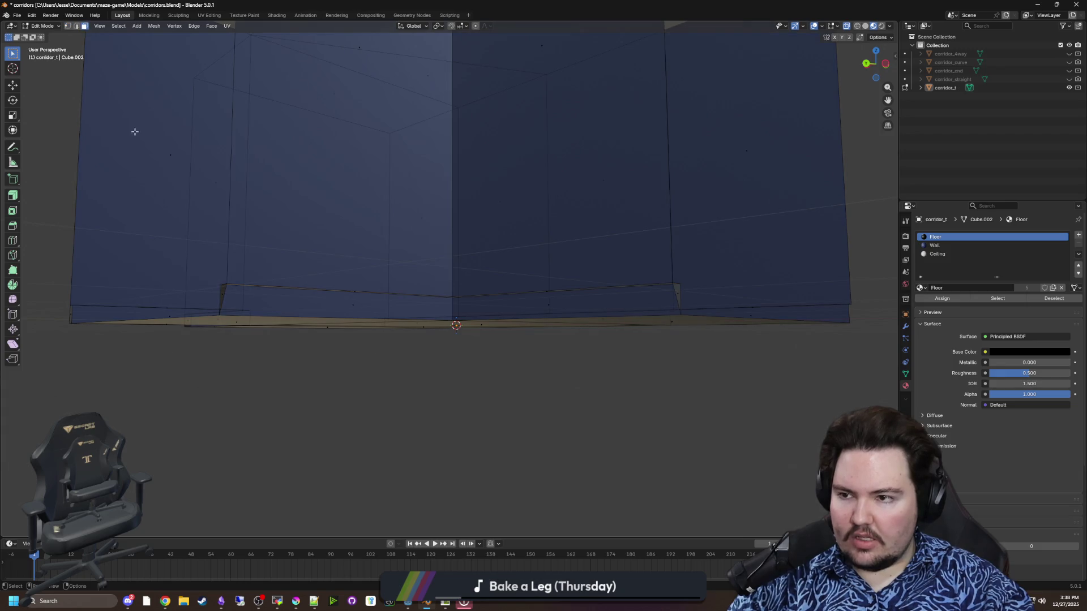
left_click_drag(462, 361, 548, 392)
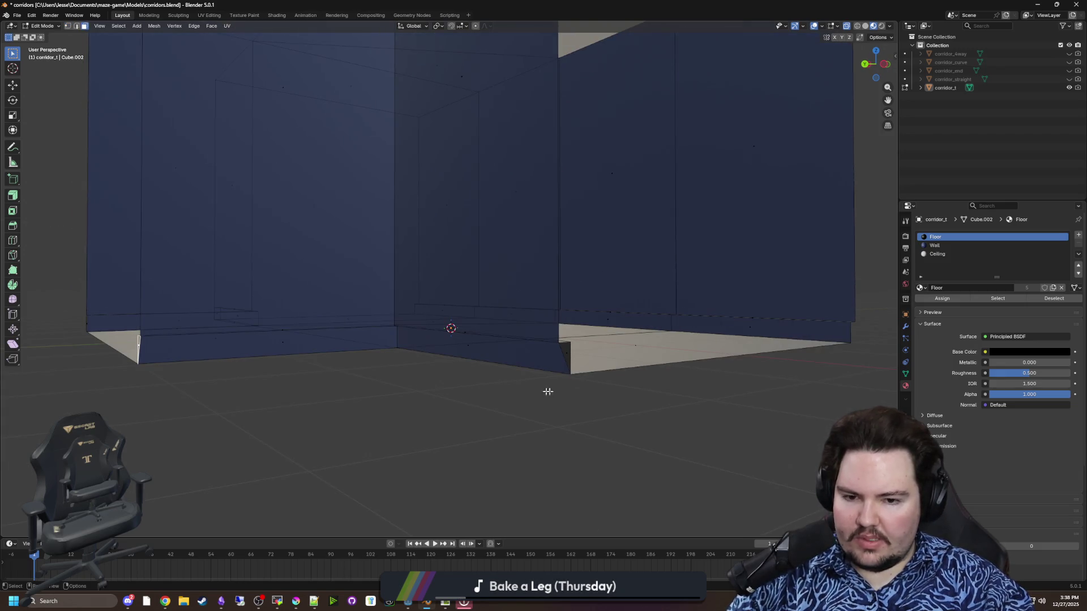
right_click(565, 354)
mouse_move(504, 339)
left_mouse_down()
mouse_move(256, 295)
mouse_move(288, 291)
mouse_move(108, 86)
left_mouse_up()
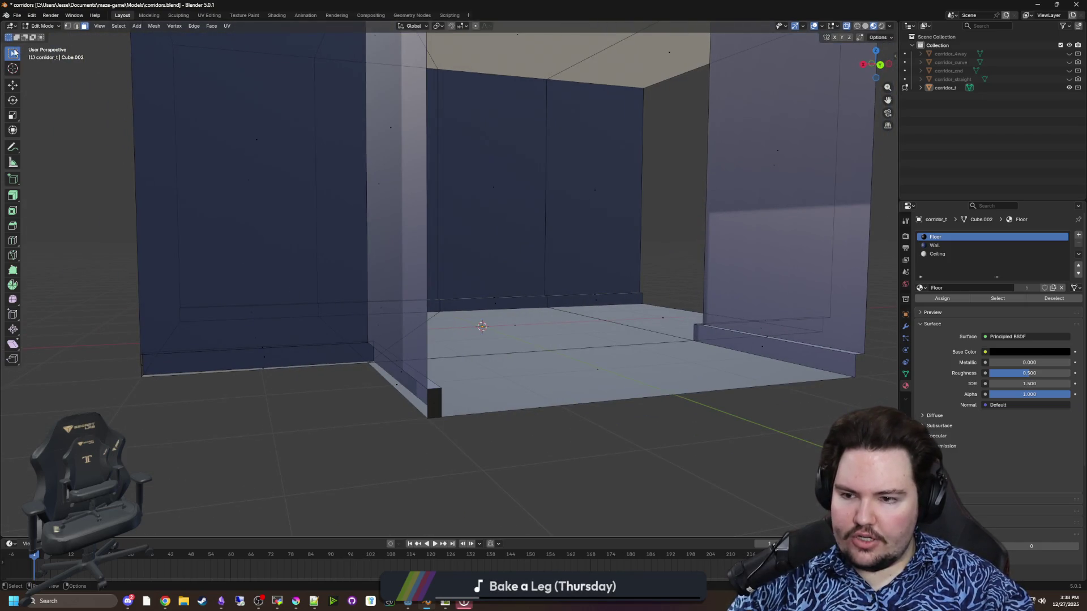
left_click(430, 406)
left_click_drag(432, 401, 250, 369)
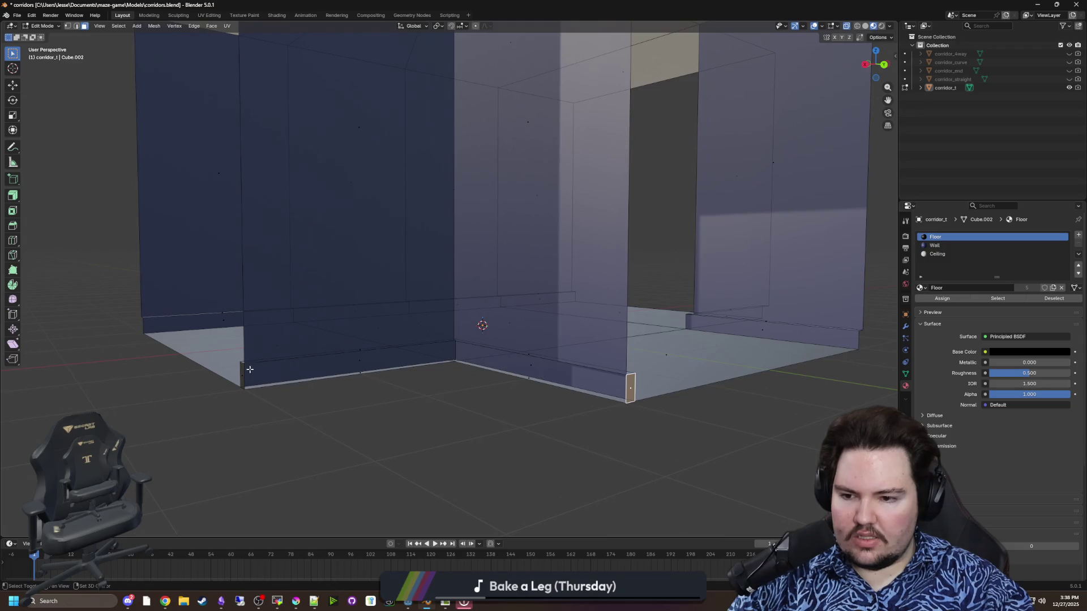
right_click(243, 372)
left_click(243, 372)
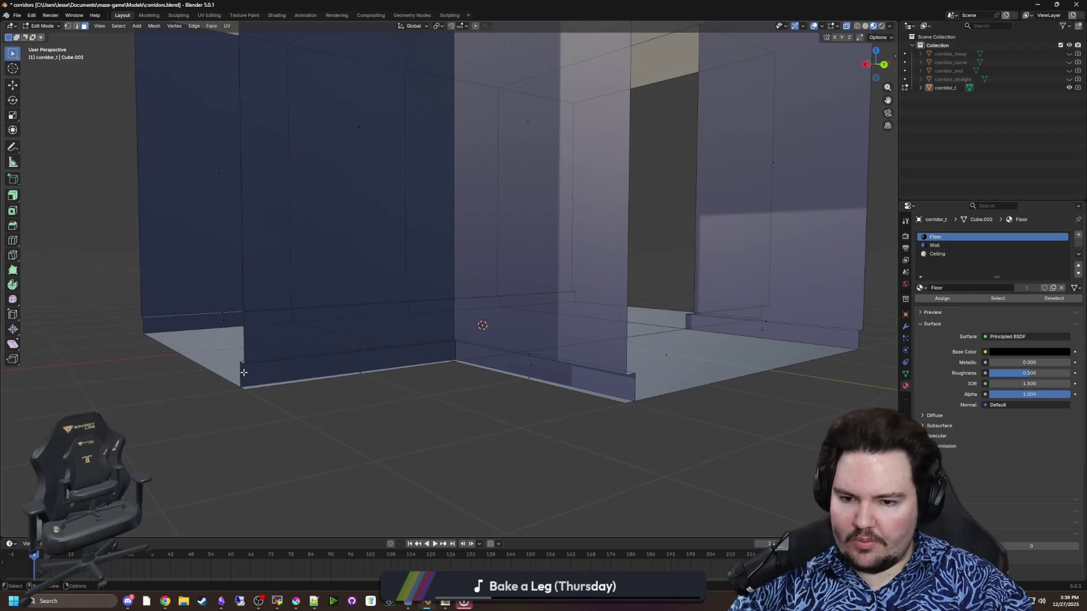
Step: Merge the bottom-left, middle and right corner vertices At Last, then check the mesh from below and above
left_click(68, 26)
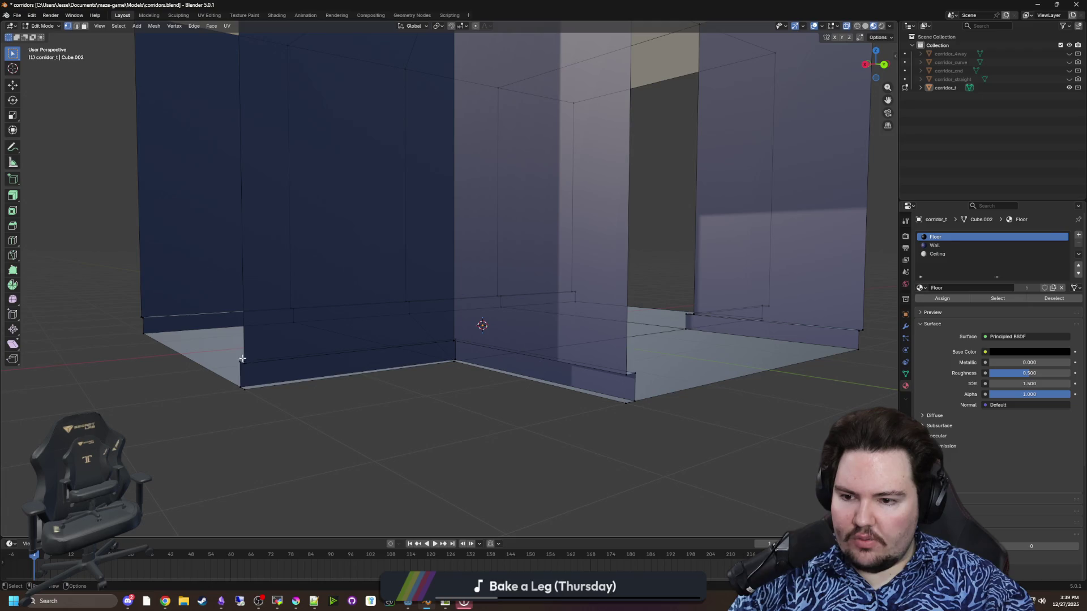
left_click(242, 388)
key("m")
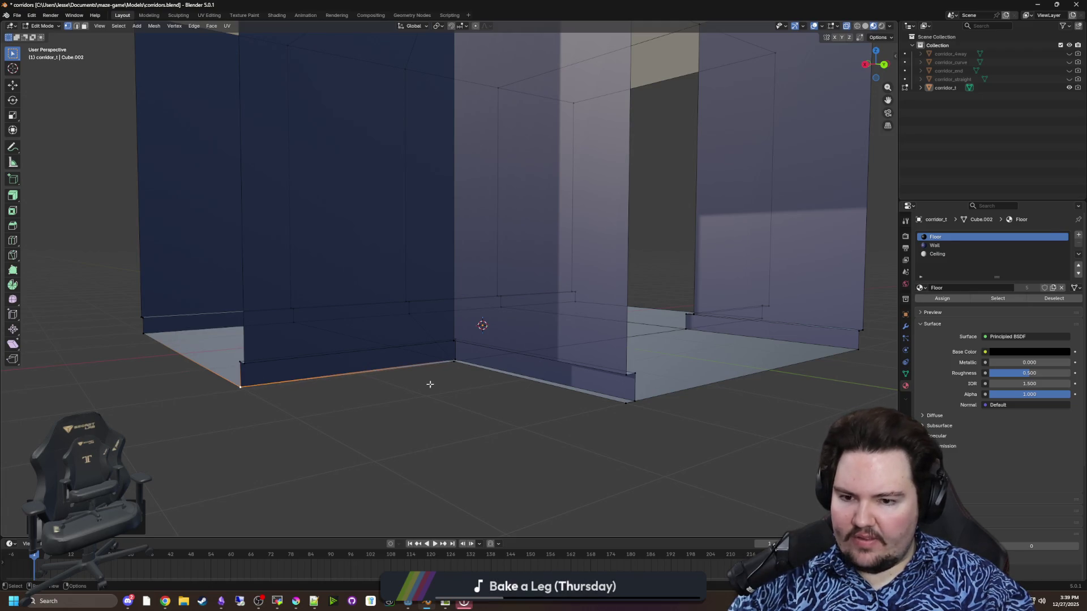
left_click(456, 359)
key("m")
left_click(628, 401, "shift")
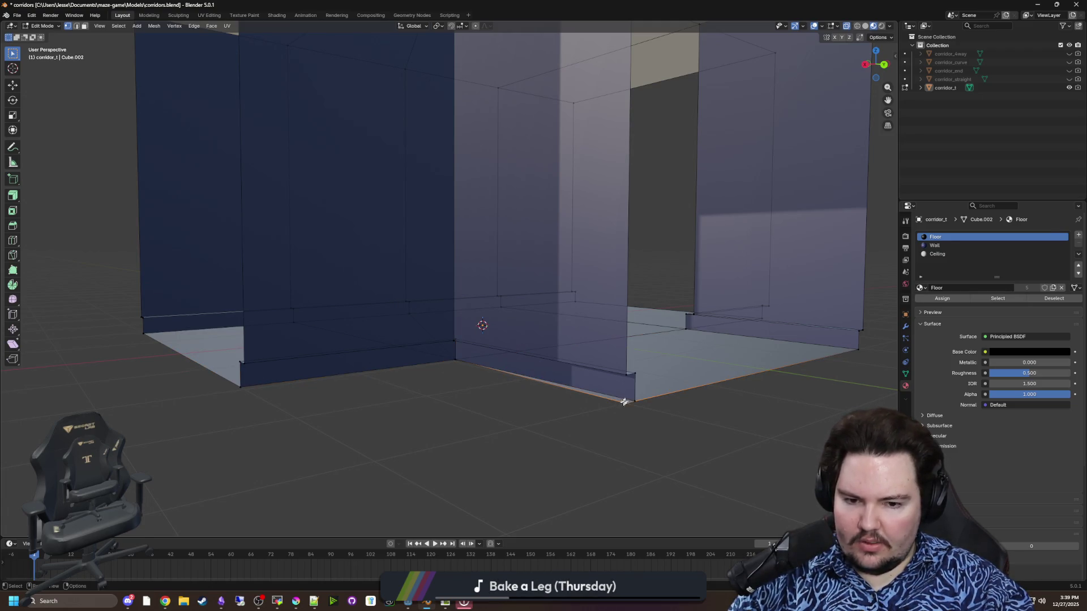
key("m")
left_click(632, 400)
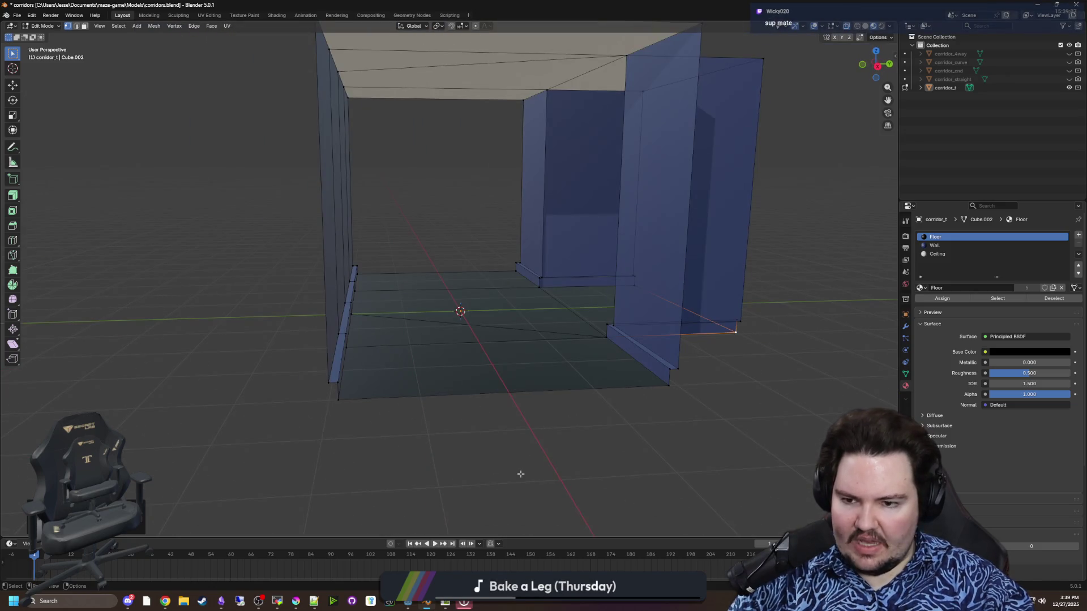
scroll(456, 315, "down", 5)
left_click_drag(480, 339, 413, 342)
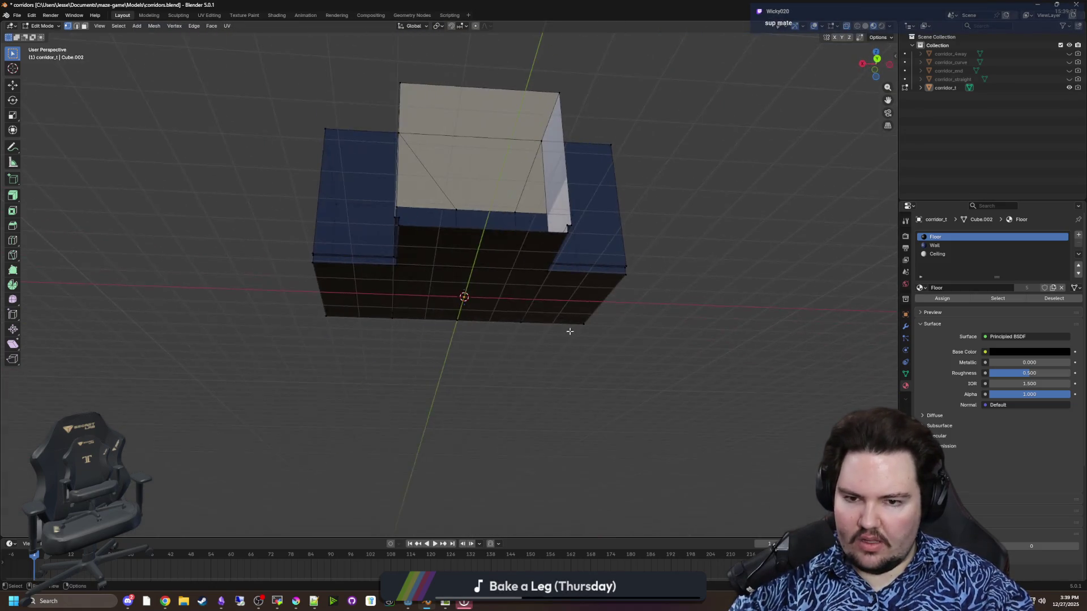
mouse_move(570, 331)
left_mouse_down()
mouse_move(491, 294)
mouse_move(476, 266)
left_mouse_up()
Step: Save the blend file, hide corridor_t and show corridor_straight
key("ctrl+s")
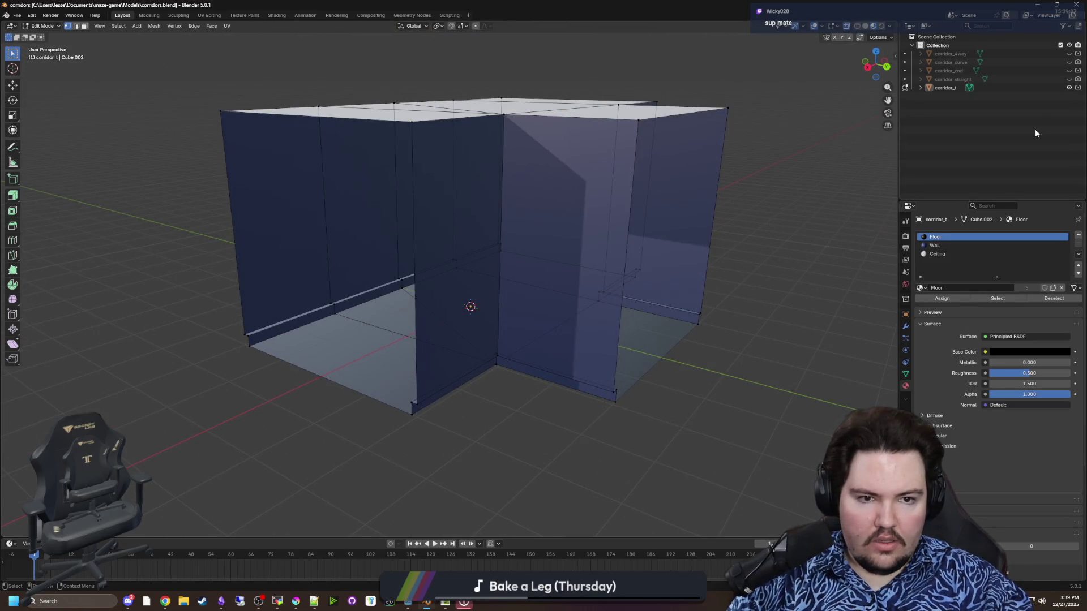
left_click(1069, 87)
left_click(1069, 80)
Step: Select corridor_straight and enter Edit Mode on its mesh
key("Tab")
mouse_move(684, 192)
left_mouse_down()
mouse_move(611, 254)
mouse_move(492, 327)
mouse_move(430, 323)
mouse_move(381, 354)
mouse_move(393, 379)
left_mouse_up()
left_click(491, 327)
key("Tab")
scroll(478, 351, "up", 4)
Step: Merge the bottom front floor edge into the front-left floor corner At Last
left_click(411, 389, "shift")
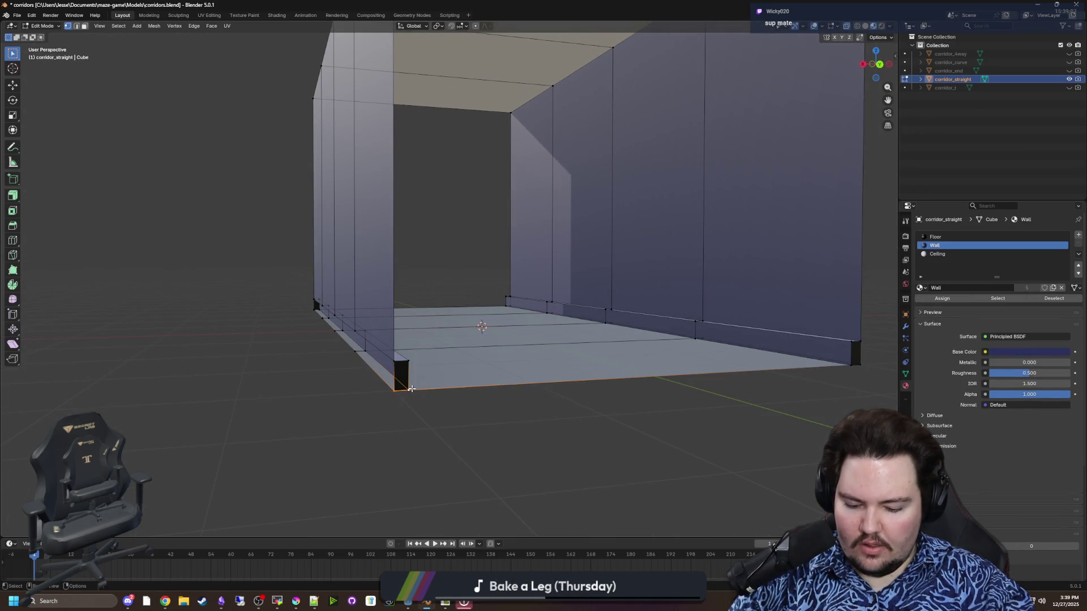
key("m")
left_click(390, 368)
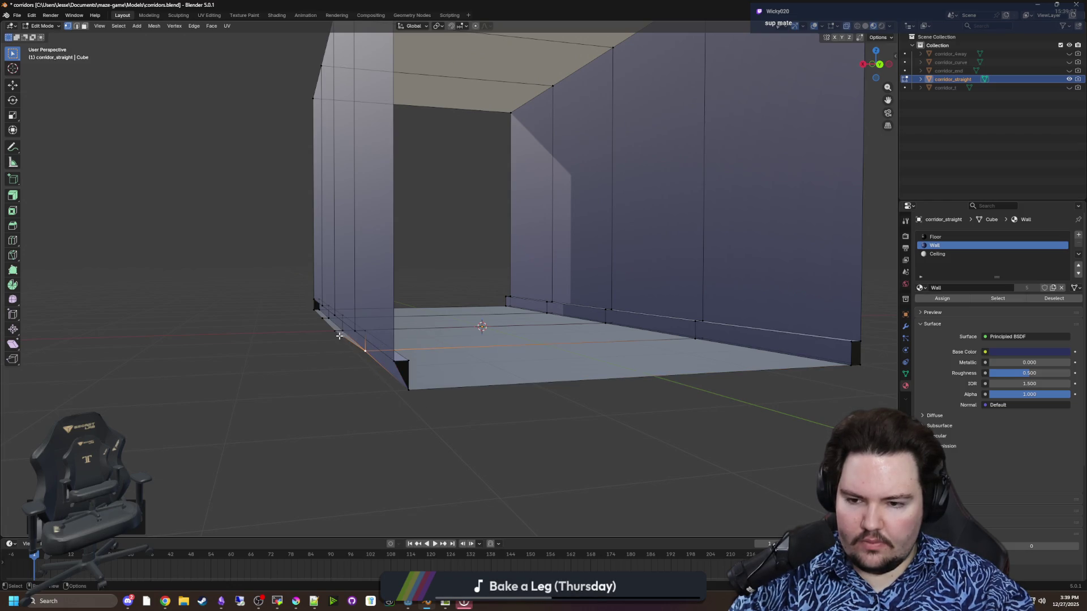
scroll(366, 364, "up", 4)
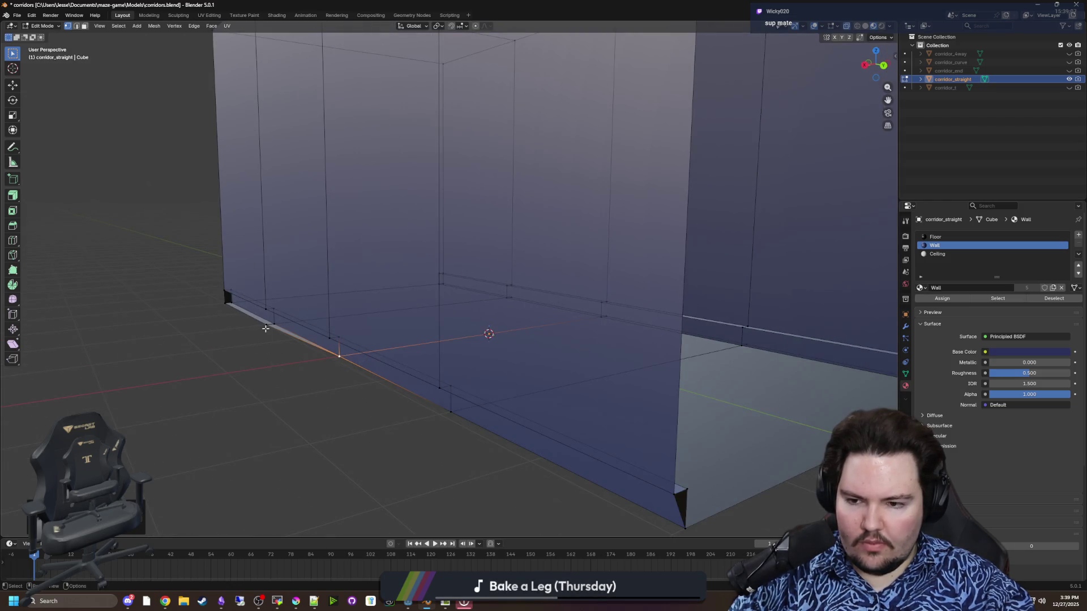
left_click(230, 299)
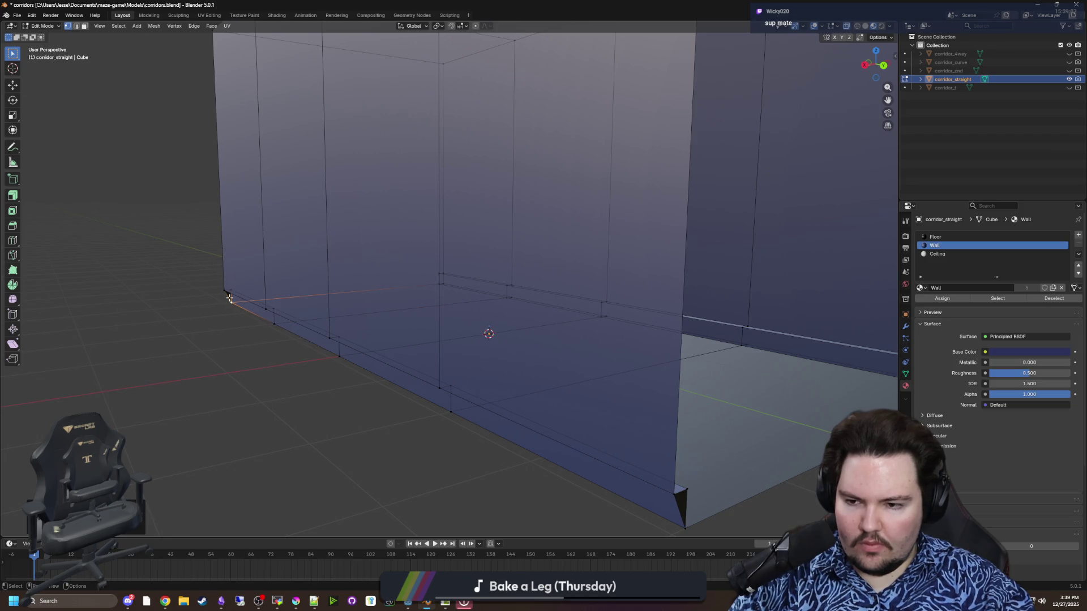
Step: Select the dark triangular corner face and make Floor the active material
left_click(84, 26)
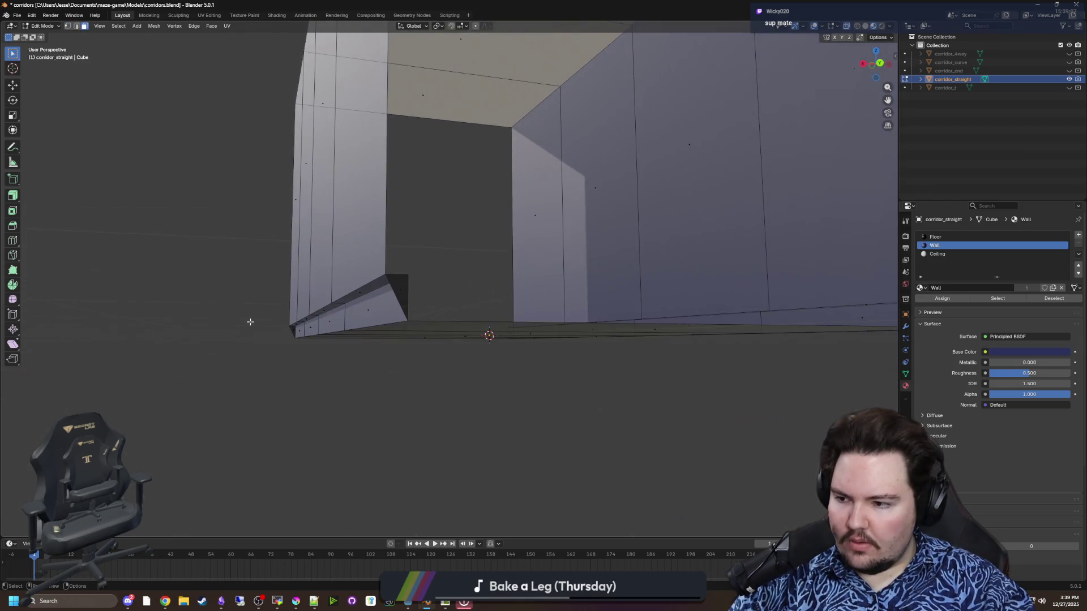
left_click(399, 295)
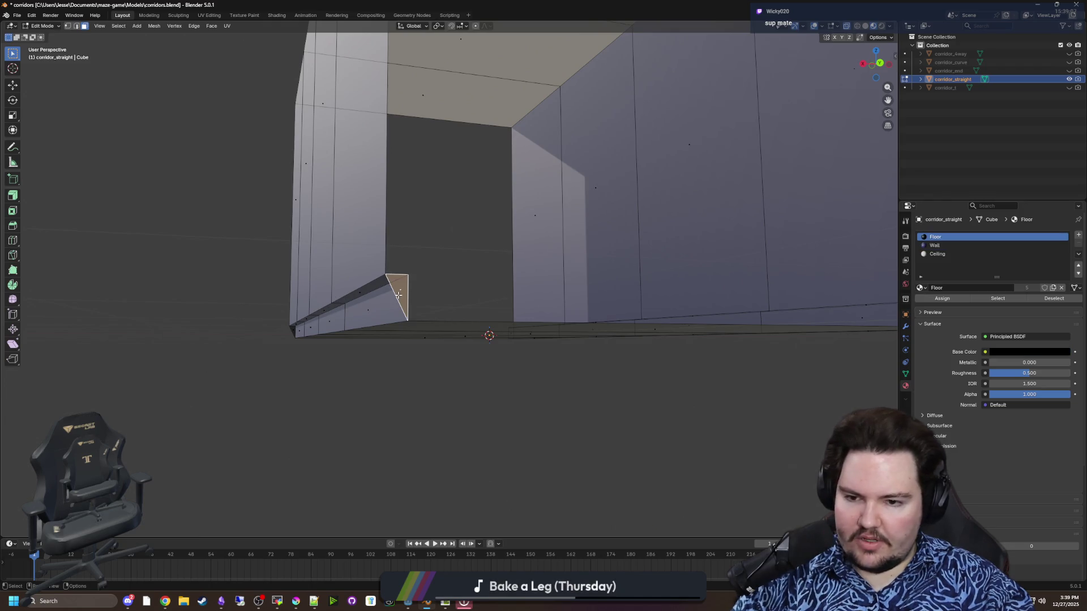
right_click(398, 294)
left_click(398, 295)
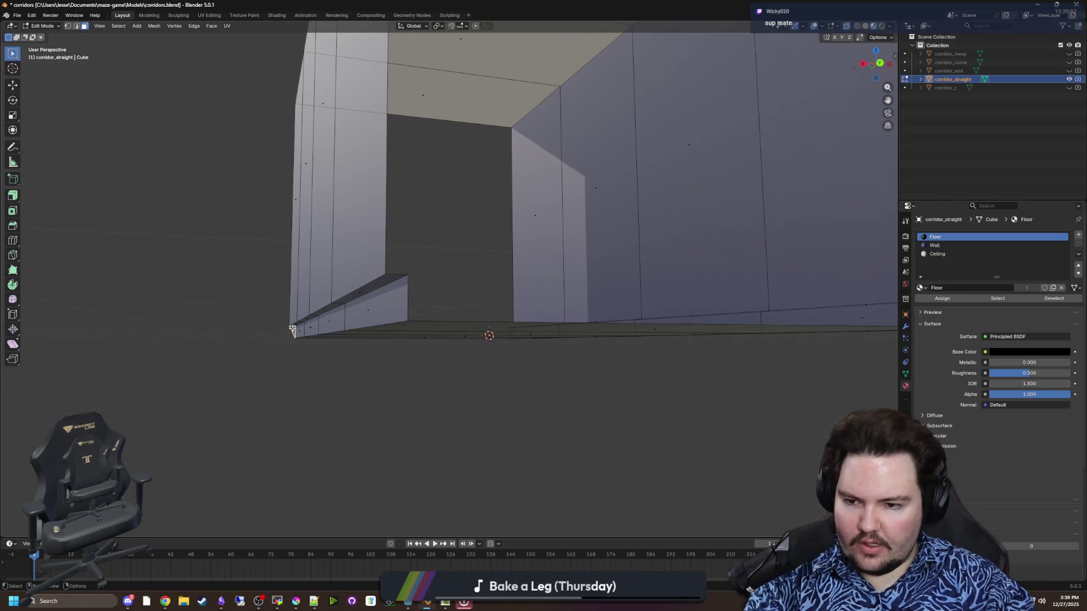
right_click(291, 327)
scroll(407, 342, "up", 5)
left_click_drag(483, 359, 131, 80)
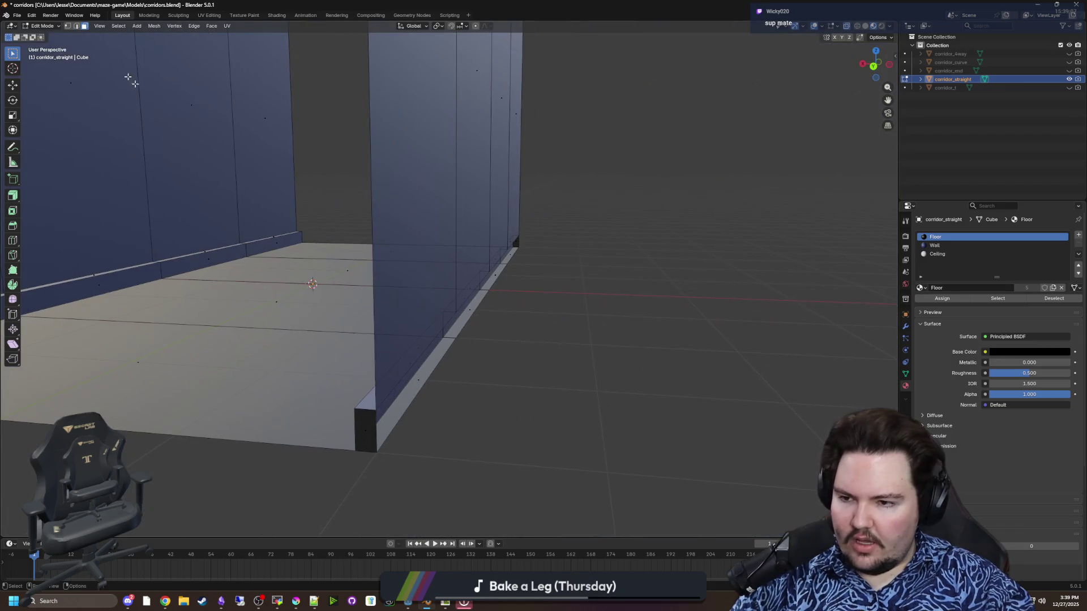
Step: Collapse the bottom wall-base edge loop and merge it into the wall corner vertices
left_click(69, 26)
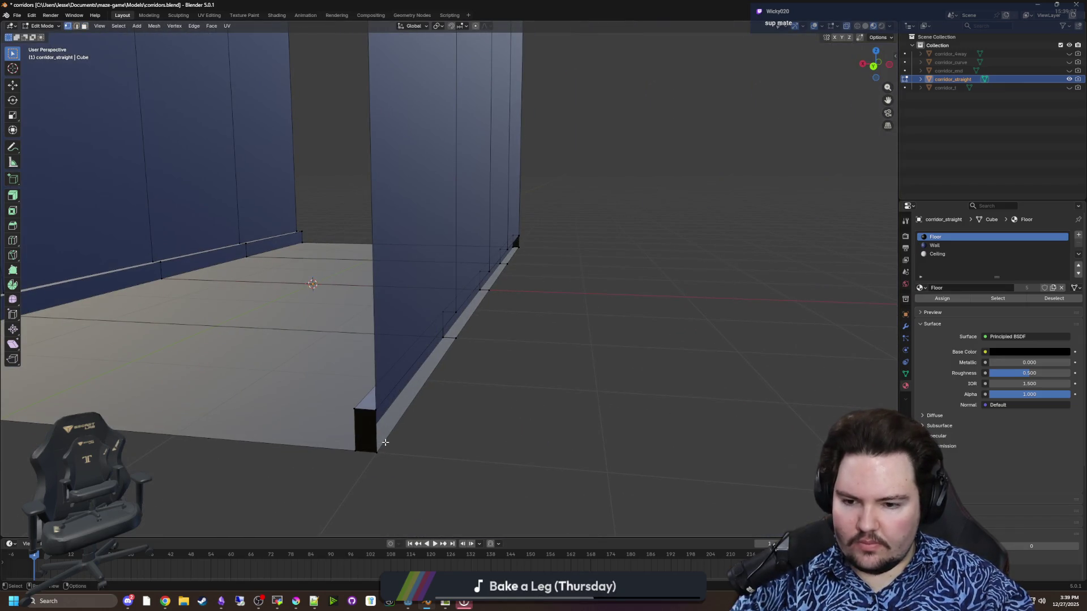
left_click(354, 447, "alt")
key("m")
left_click(352, 445)
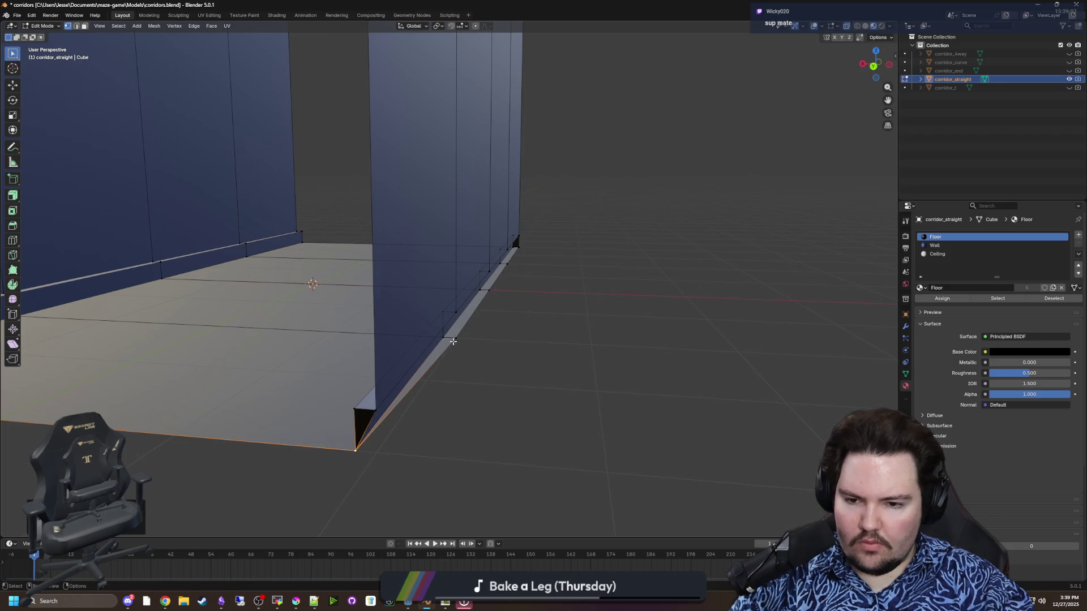
left_click_drag(352, 445, 388, 321)
key("m")
left_click(372, 318)
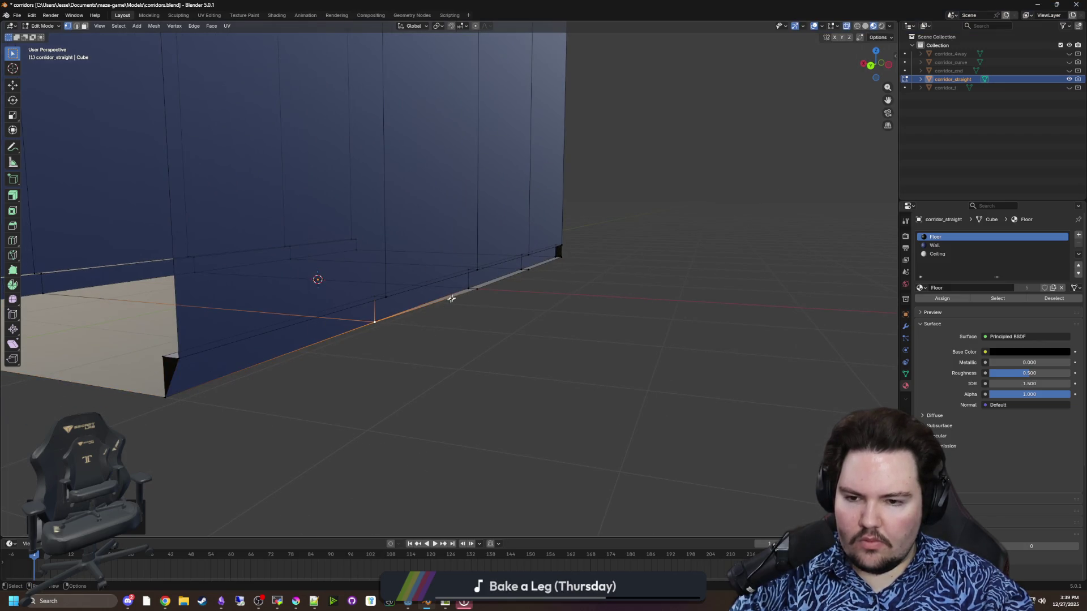
left_click(523, 266, "shift")
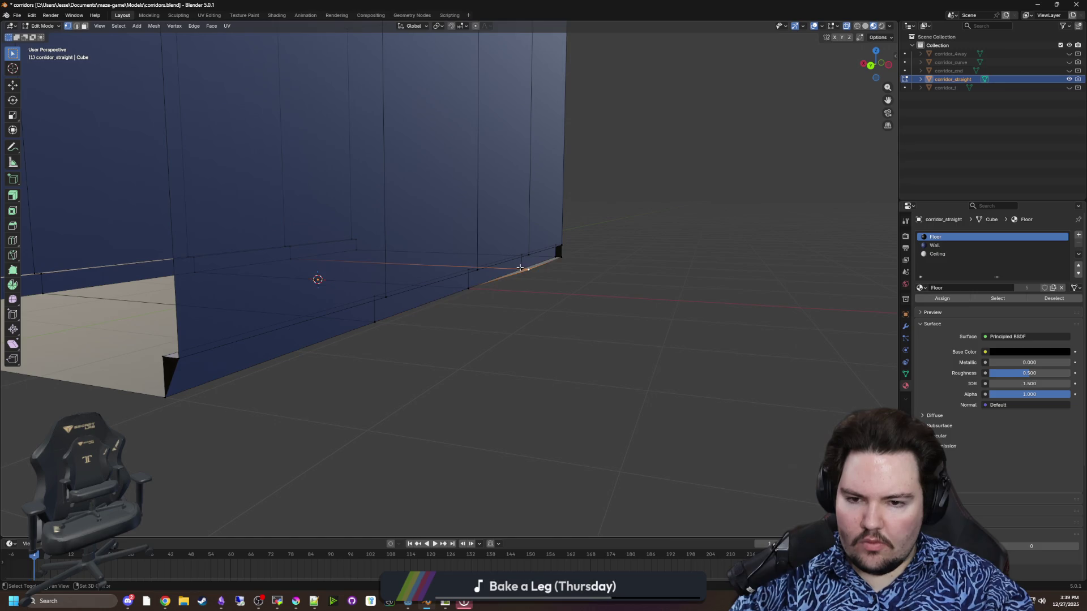
key("m")
left_click(527, 268)
key("m")
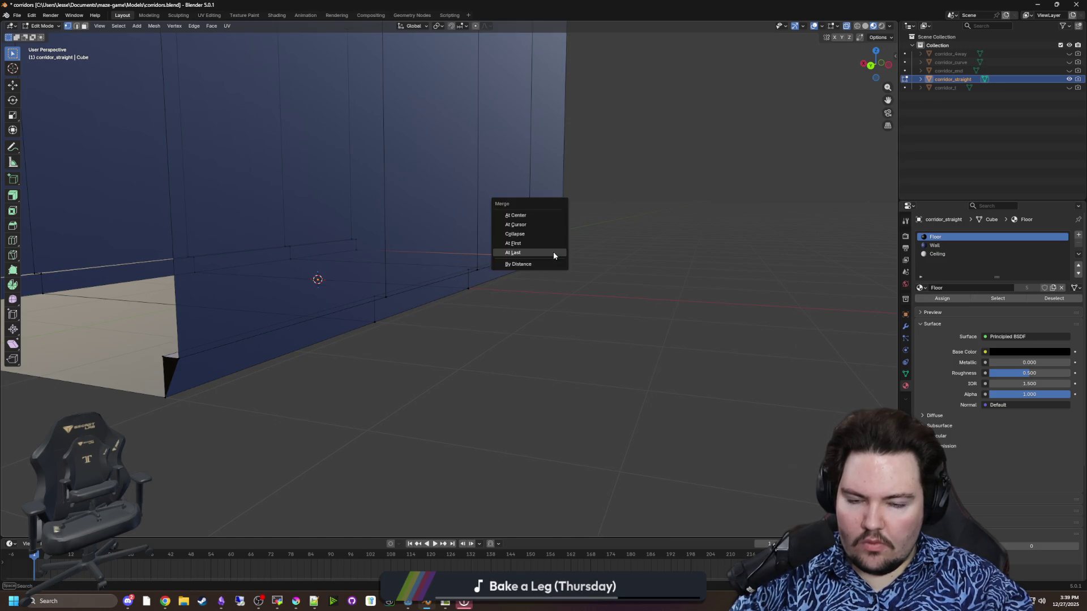
left_click(552, 261)
Step: Delete the small triangular corner face and the leftover geometry
key("3")
left_click(164, 369)
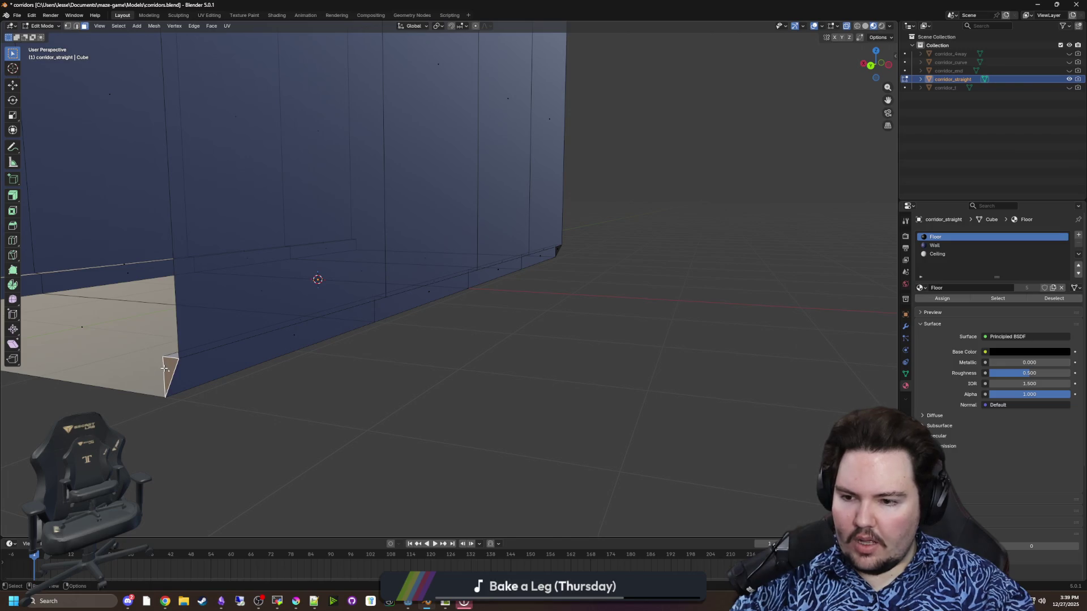
key("x")
left_click(164, 367)
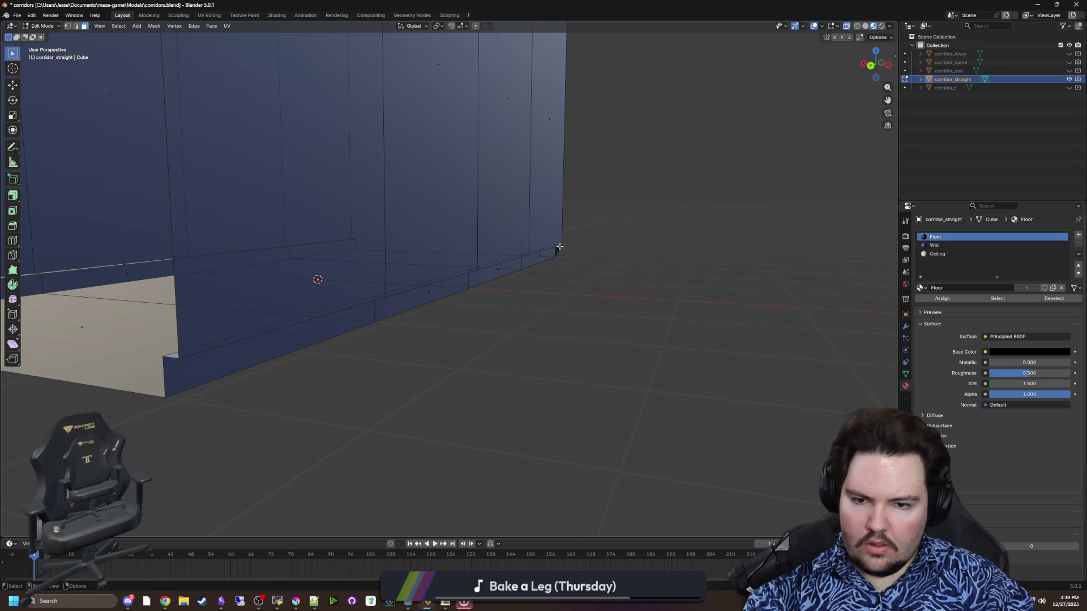
key("x")
left_click(559, 249)
Step: Return to Object Mode, deselect corridor_straight and save the file
key("Tab")
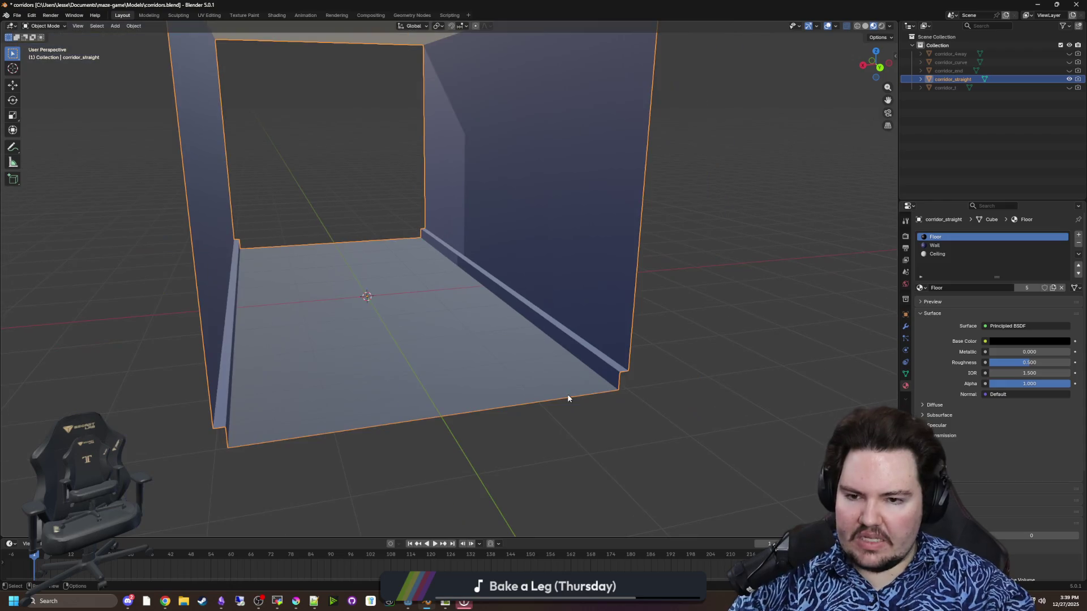
left_click(602, 422)
key("ctrl+s")
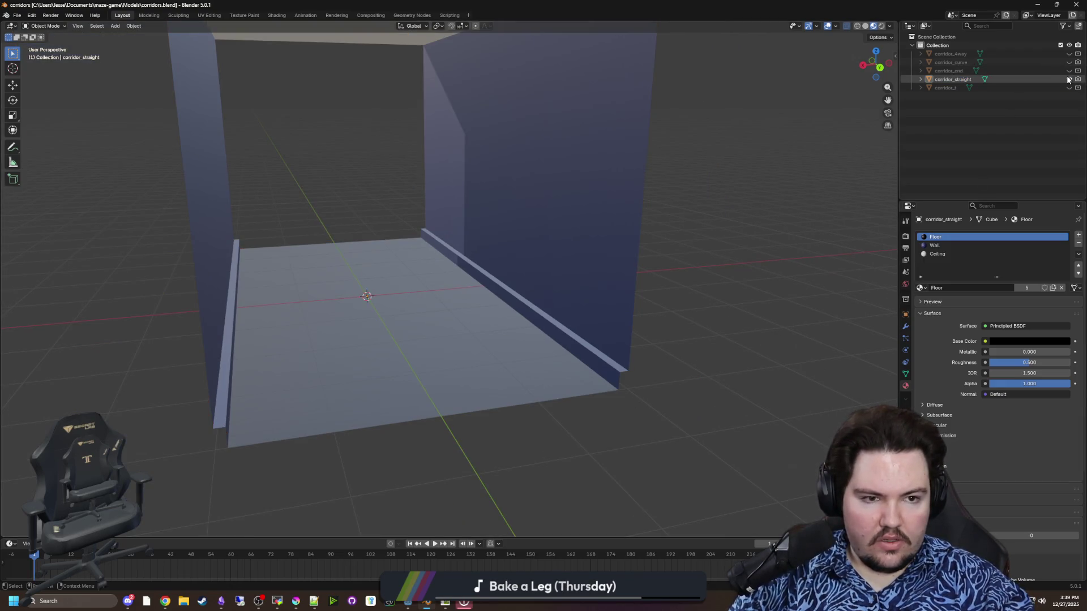
Step: Hide corridor_straight, then show and select corridor_end
left_click(1068, 79)
left_click(1069, 70)
left_click(993, 70)
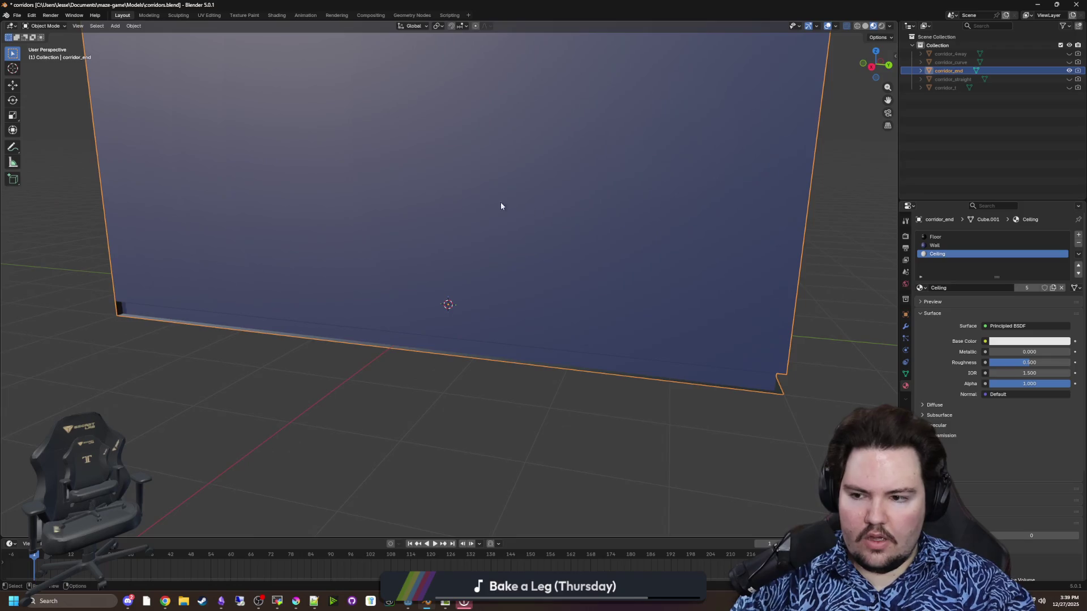
Step: Edit corridor_end with X-ray on and collapse the floor's bottom front edge loop
scroll(501, 206, "down", 5)
key("Tab")
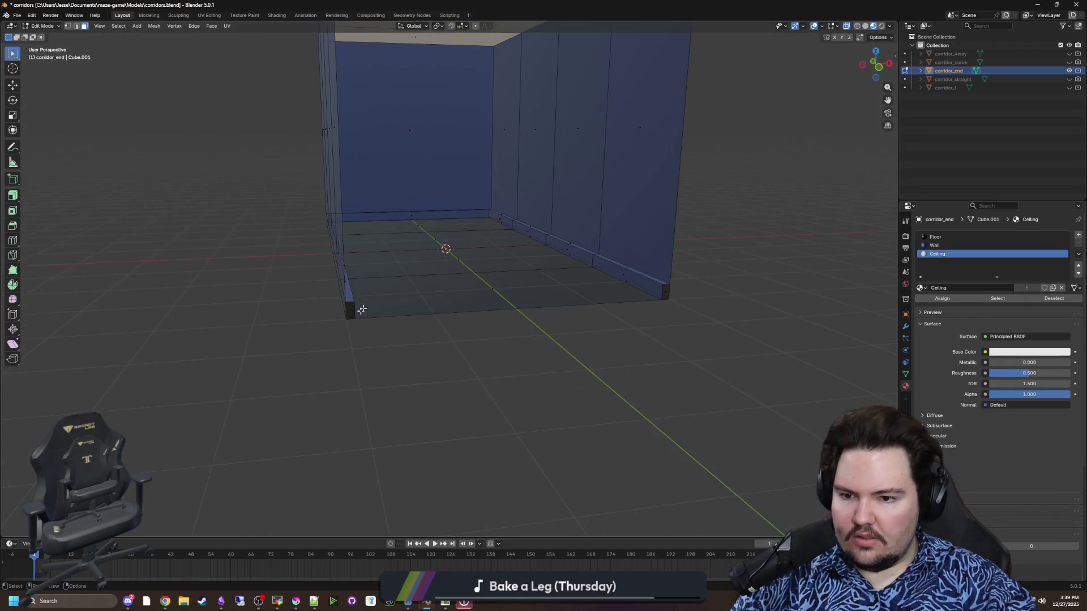
left_click(344, 318)
key("1")
key("alt+z")
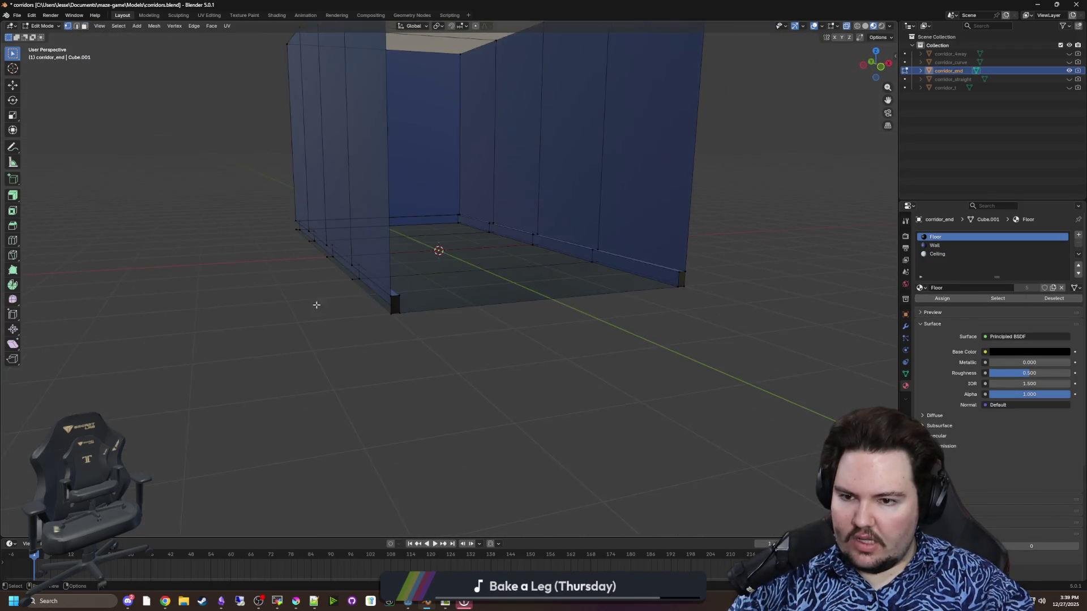
left_click(390, 324, "alt")
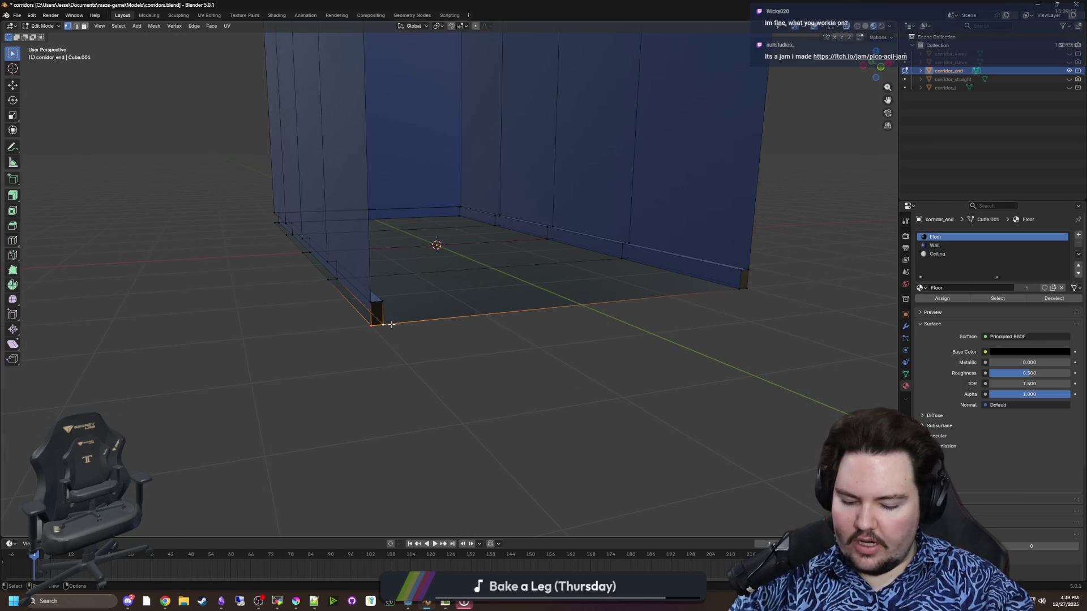
key("m")
left_click(392, 324)
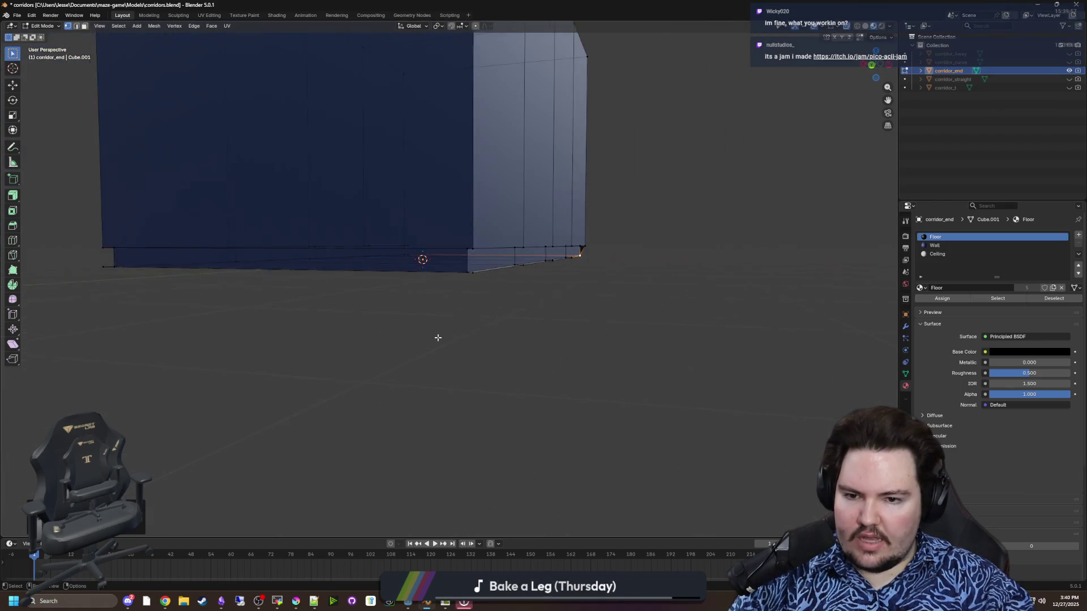
Step: Undo, collapse the bottom front-right edge loop, then select further floor and wall edge loops
key("ctrl+z")
key("m")
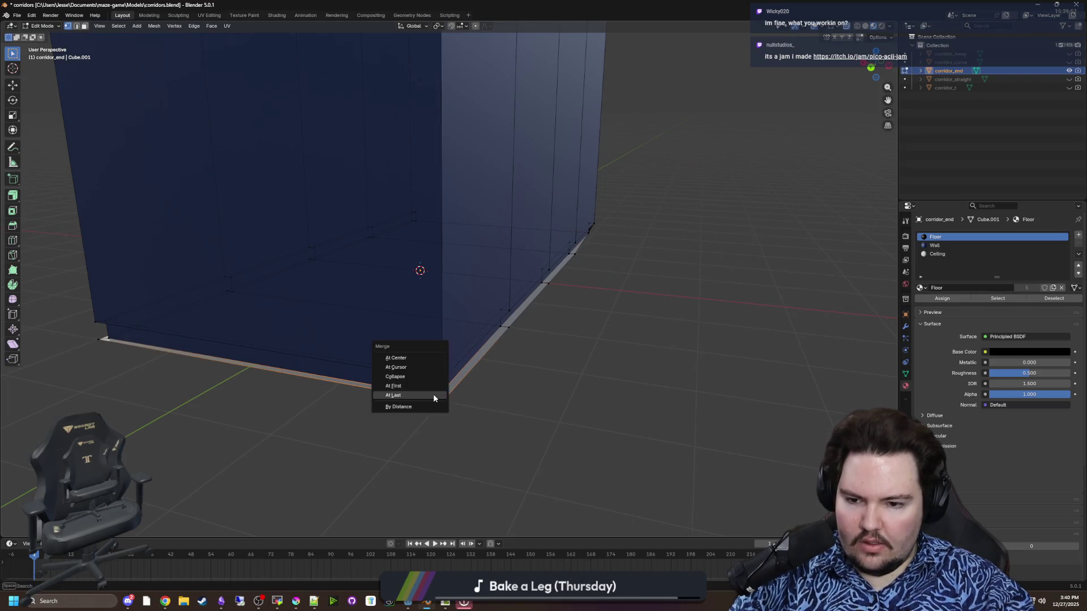
mouse_move(435, 398)
left_mouse_down()
mouse_move(389, 400)
mouse_move(512, 402)
left_mouse_up()
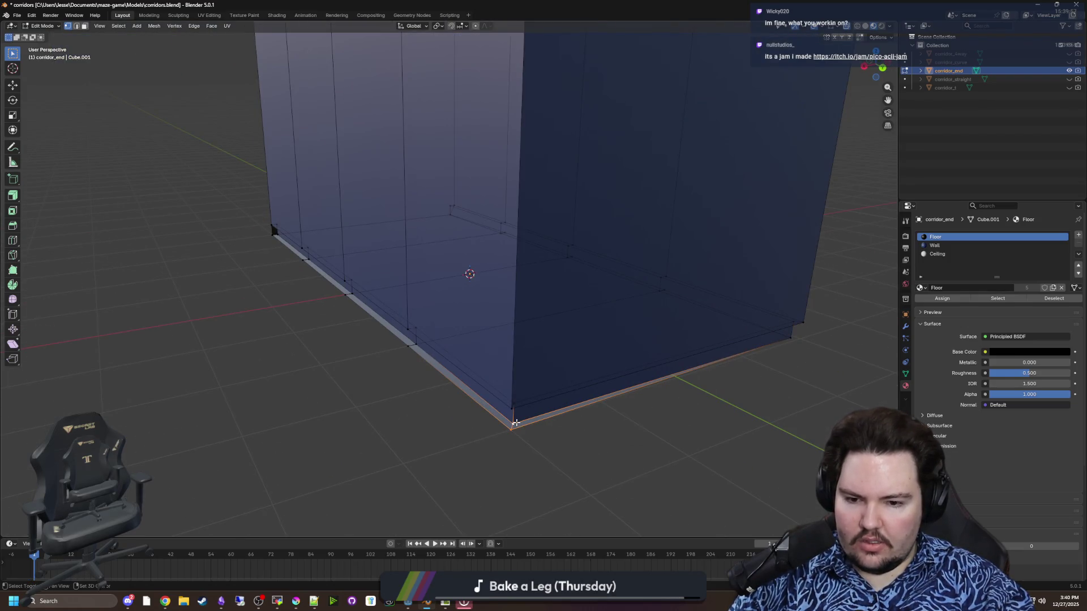
key("m")
left_click(514, 429)
left_click(421, 343, "alt+shift")
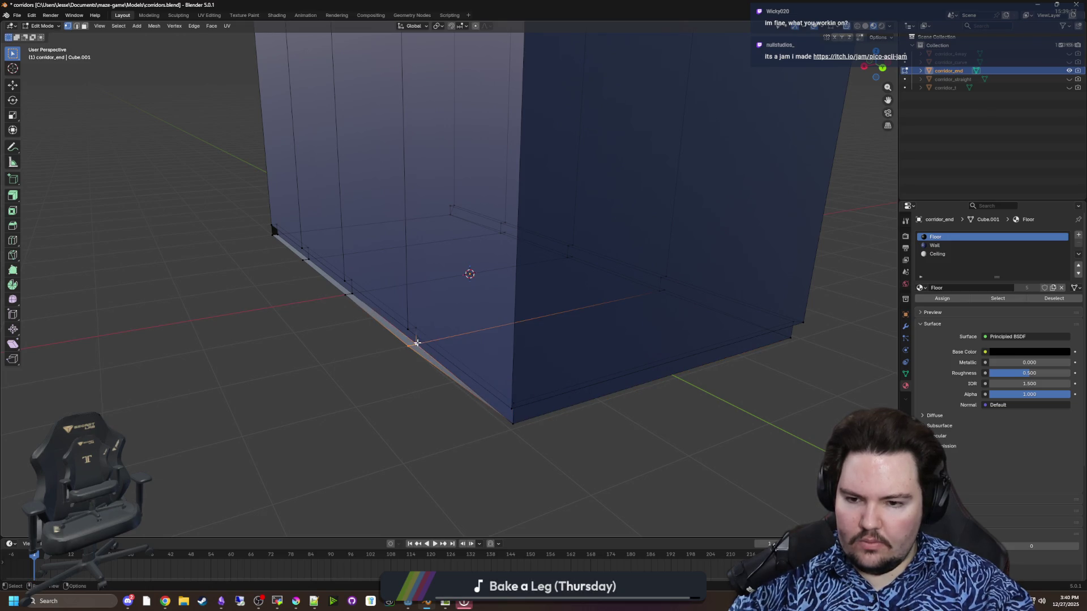
left_click(346, 292, "alt")
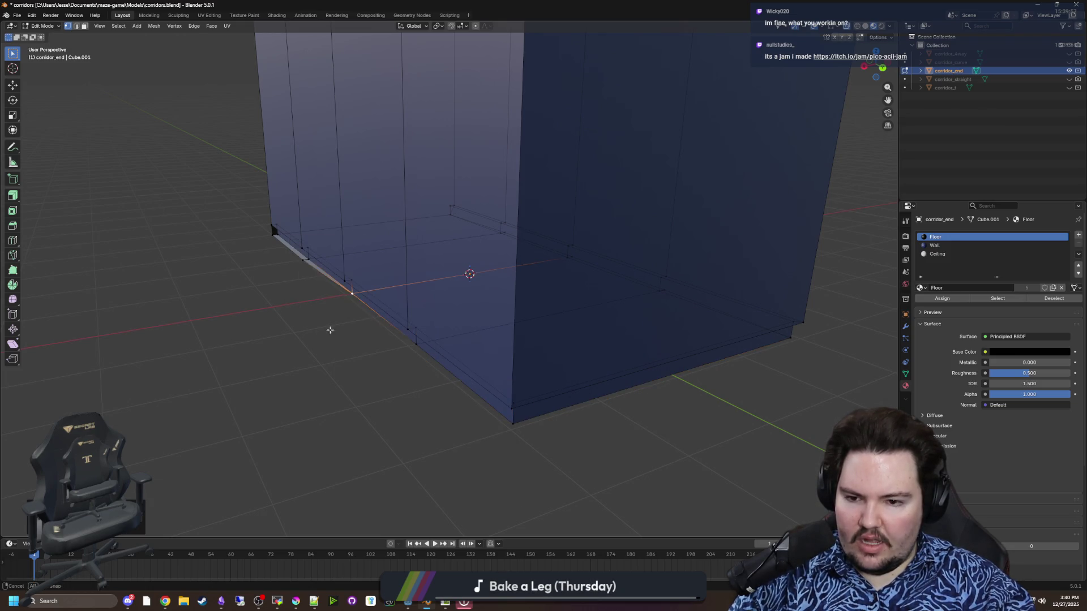
left_click_drag(330, 325, 318, 338)
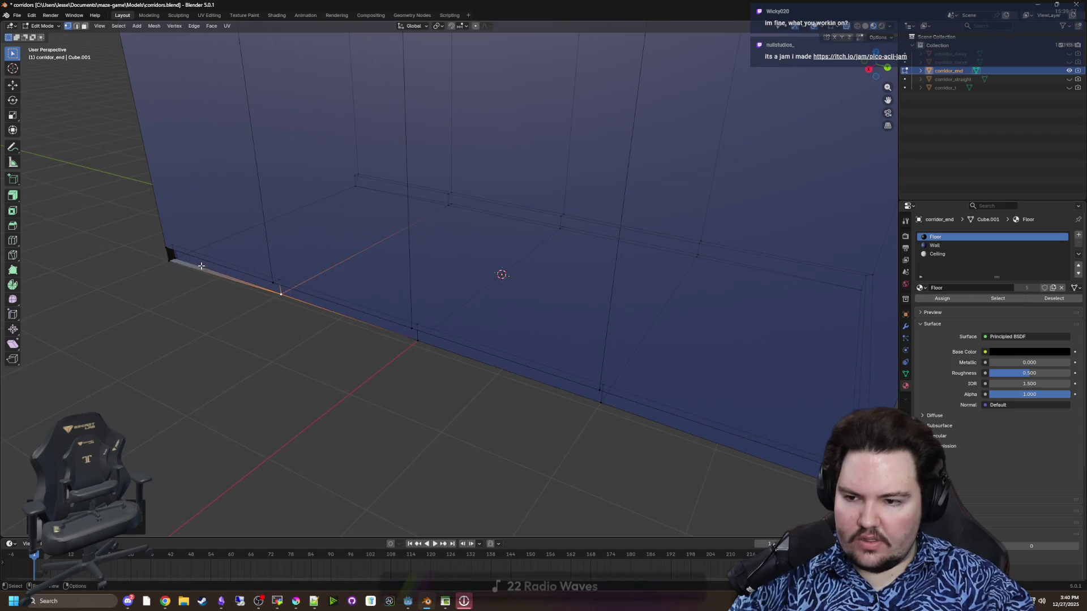
left_click(175, 256, "alt")
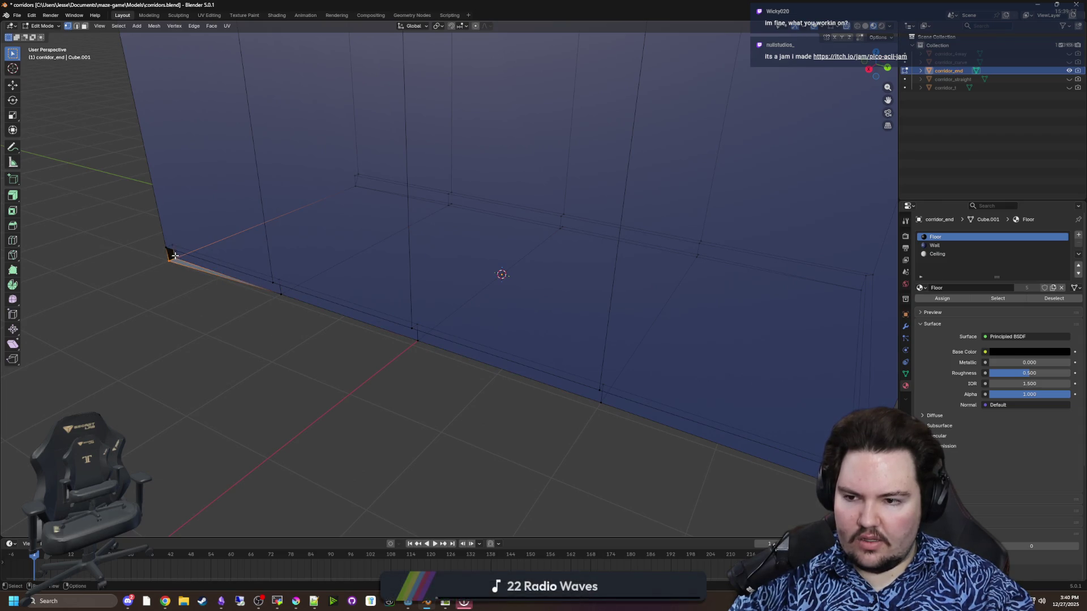
Step: Inspect the corridor wall faces straight-on and at an angle, then return to vertex select
left_click(84, 26)
left_click_drag(113, 142, 187, 236)
right_click(195, 243)
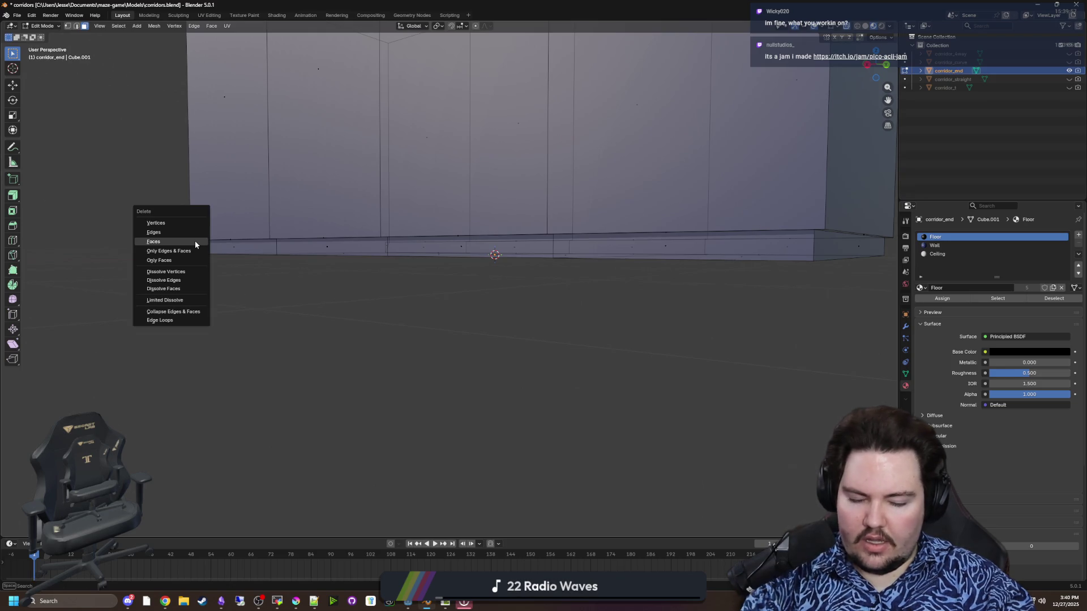
mouse_move(238, 272)
left_mouse_down()
mouse_move(561, 326)
mouse_move(552, 309)
left_mouse_up()
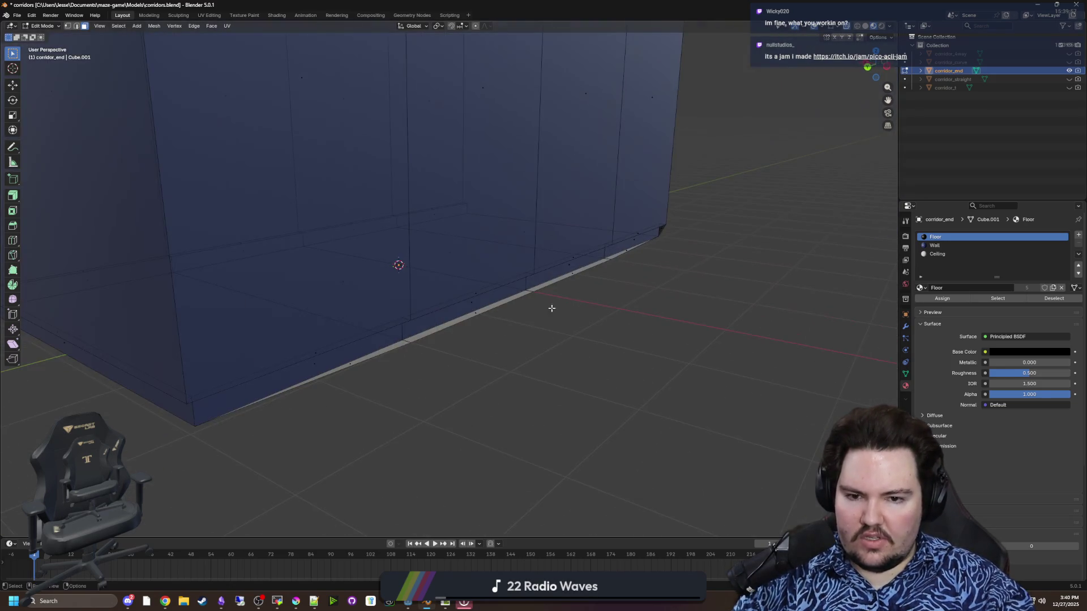
right_click(661, 228)
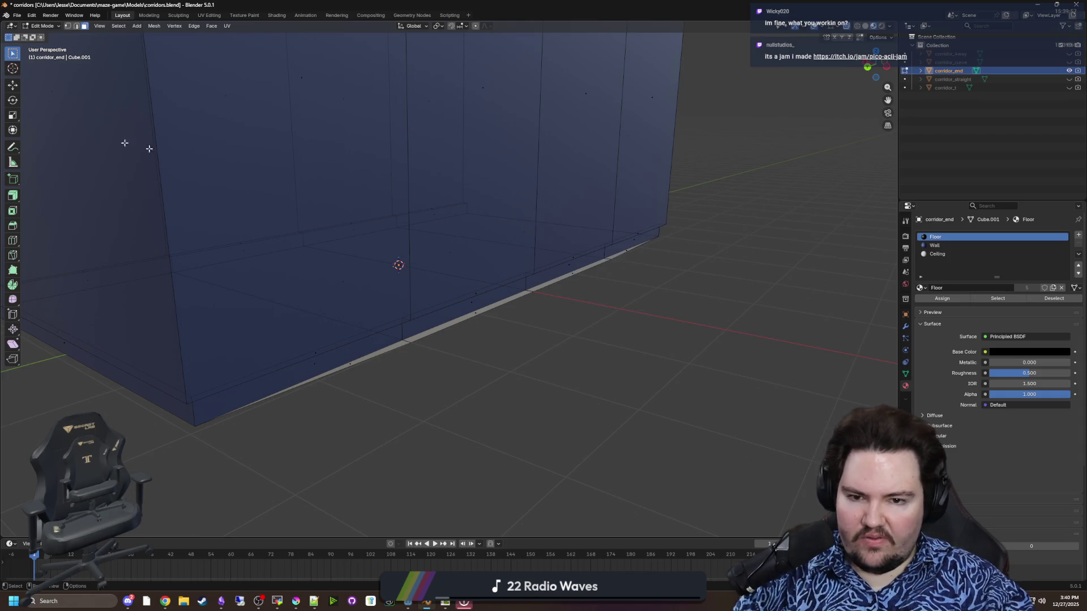
key("1")
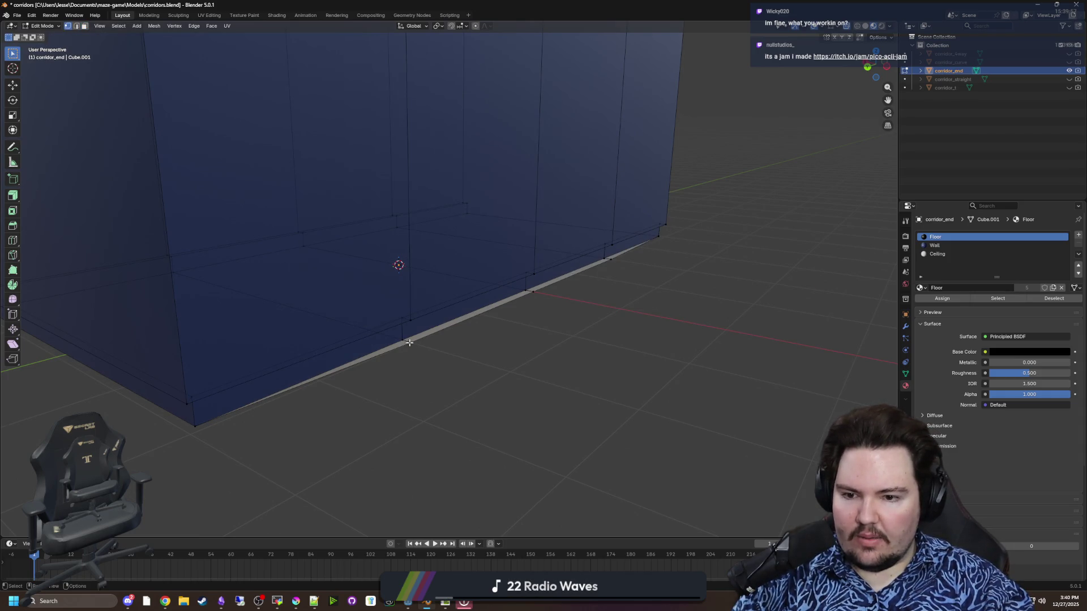
right_click(401, 338)
Step: Merge the wall-base corner vertex onto the floor corner vertex At Last
left_click(523, 289, "shift")
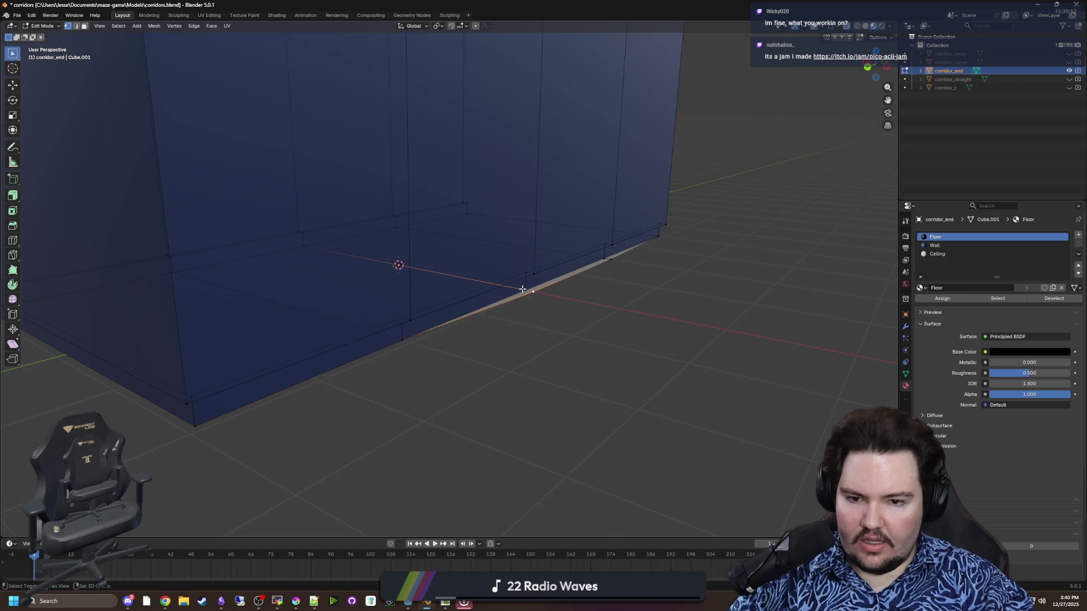
right_click(522, 288)
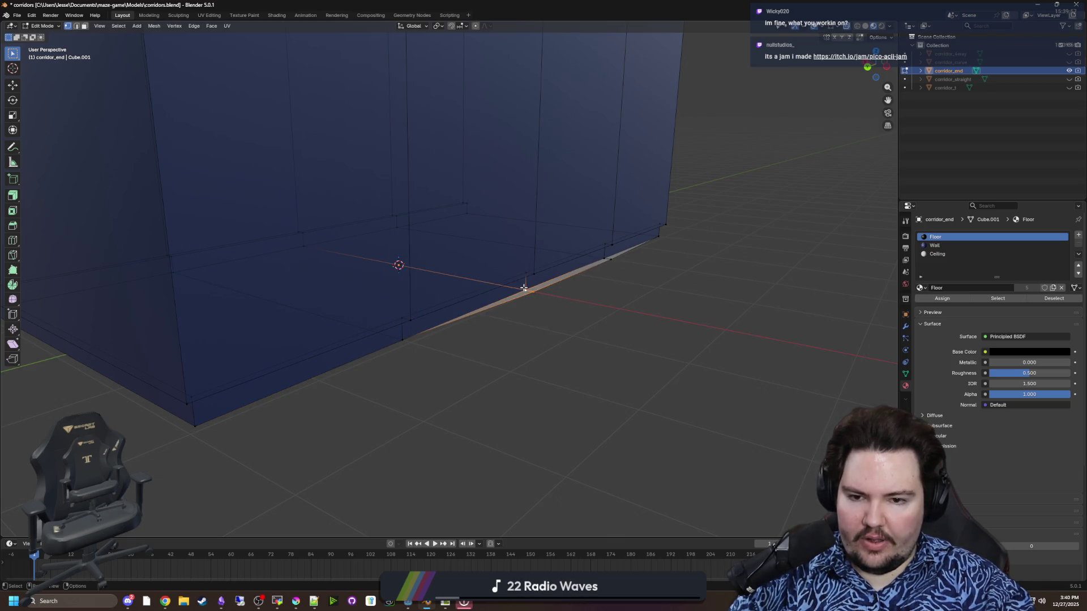
left_click(604, 257, "shift")
key("m")
left_click(603, 255)
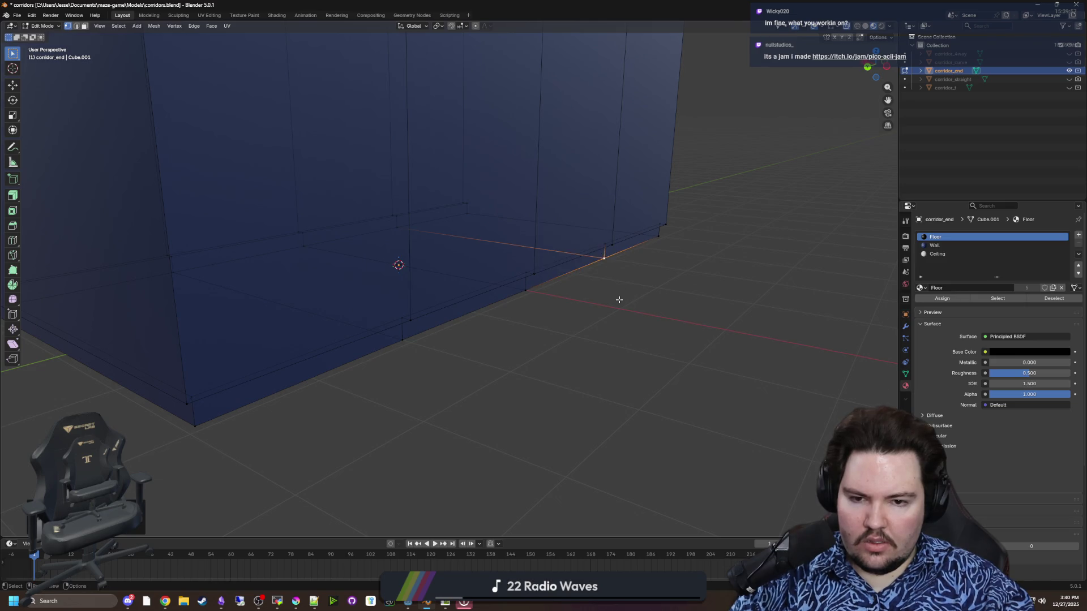
Step: Run Merge by Distance on the whole mesh, return to Object Mode and clear the selection
key("a")
left_click(152, 27)
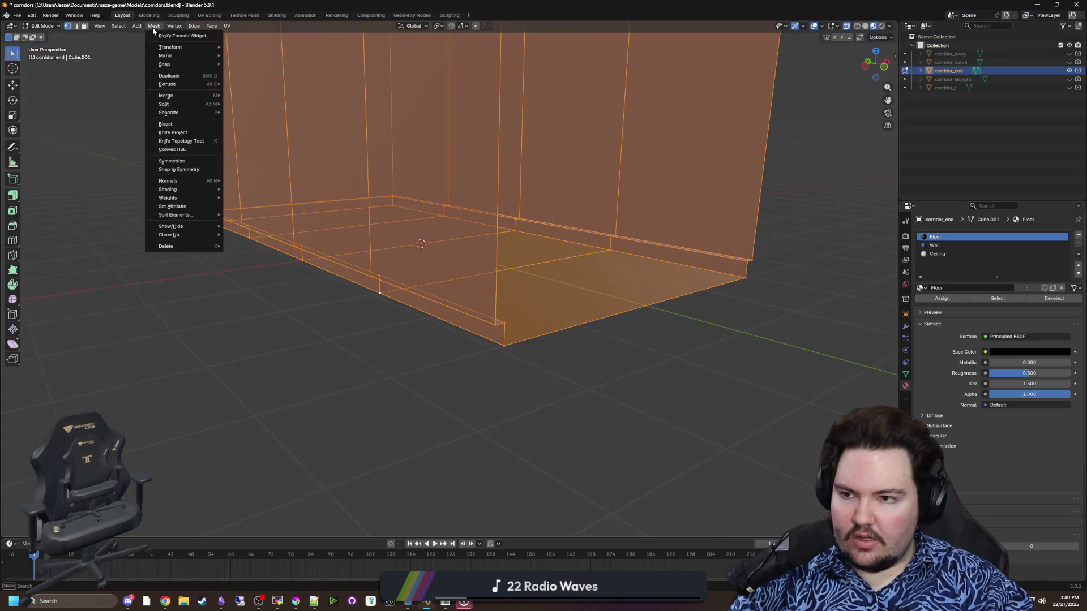
mouse_move(197, 236)
left_click(269, 296)
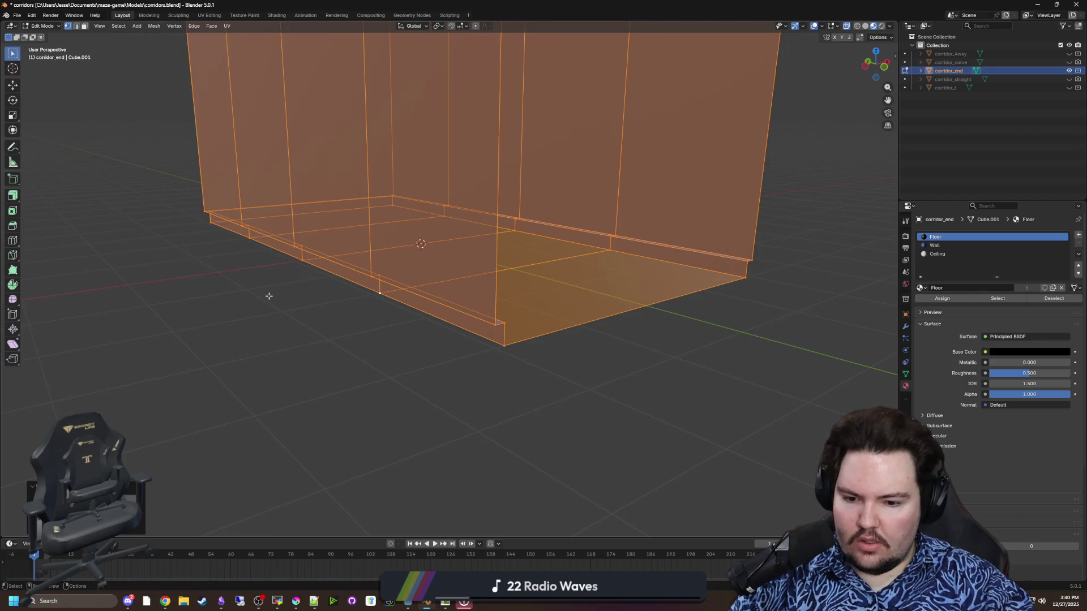
key("Tab")
left_click(508, 373)
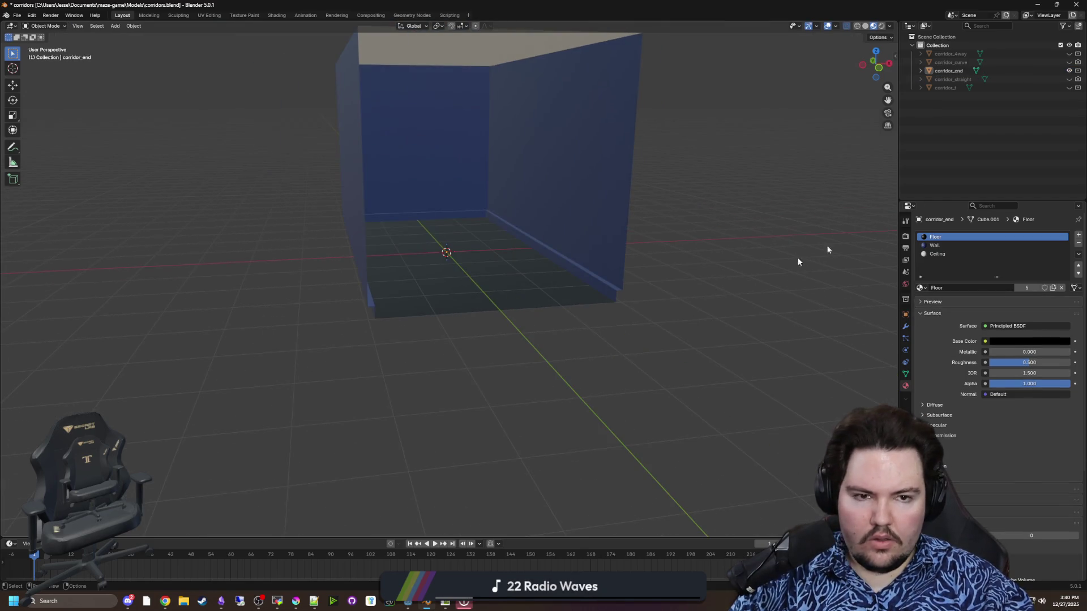
Step: Hide corridor_end and corridor_straight, show corridor_curve, select it and orbit to its outer corner
left_click(1070, 71)
left_click(1069, 80)
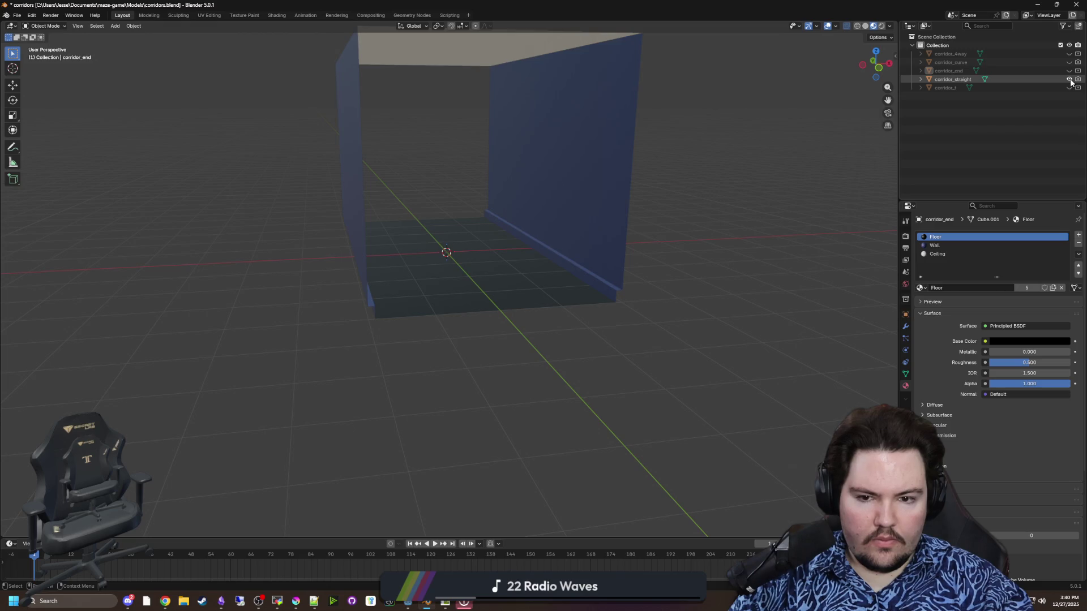
left_click(1070, 79)
left_click(1070, 62)
left_click(426, 221)
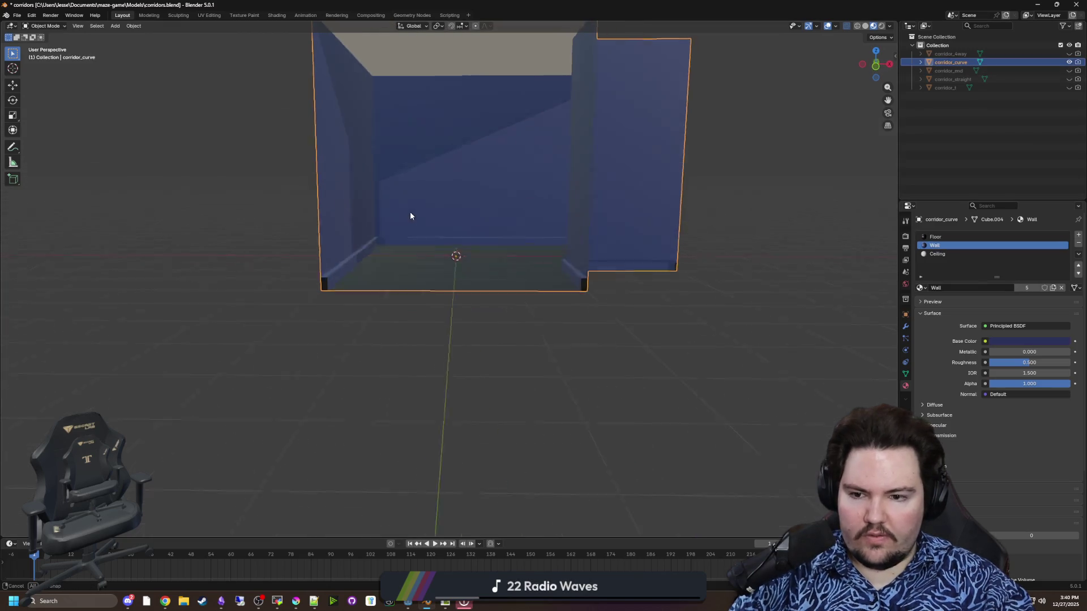
mouse_move(411, 215)
left_mouse_down()
mouse_move(391, 242)
mouse_move(300, 257)
mouse_move(332, 252)
mouse_move(330, 283)
left_mouse_up()
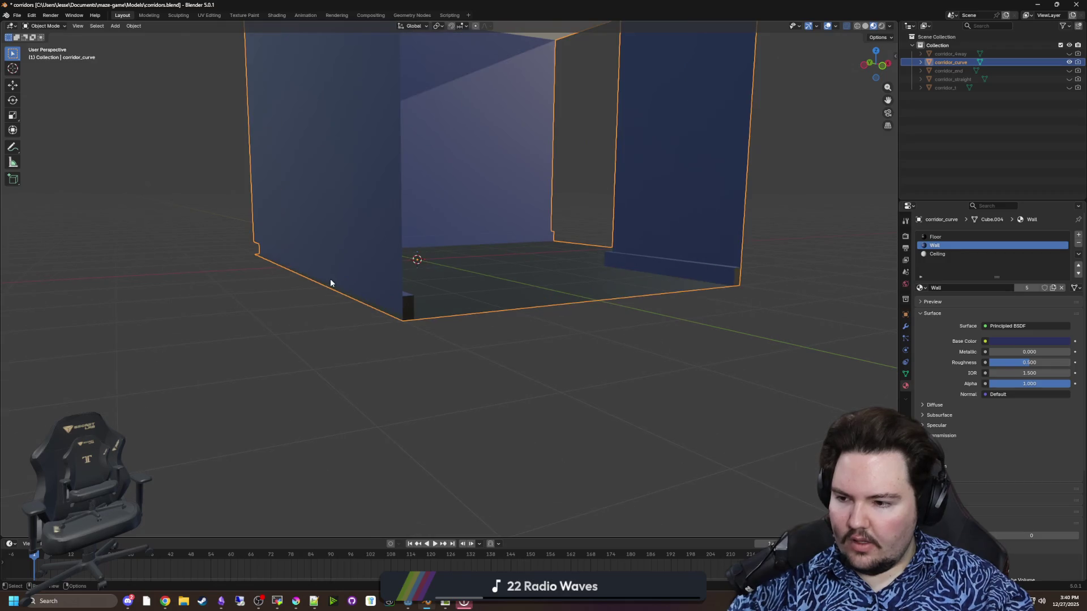
Step: Switch from Blender to the Pico ASCII Jam page in Chrome
scroll(331, 283, "up", 1)
key("alt+Tab")
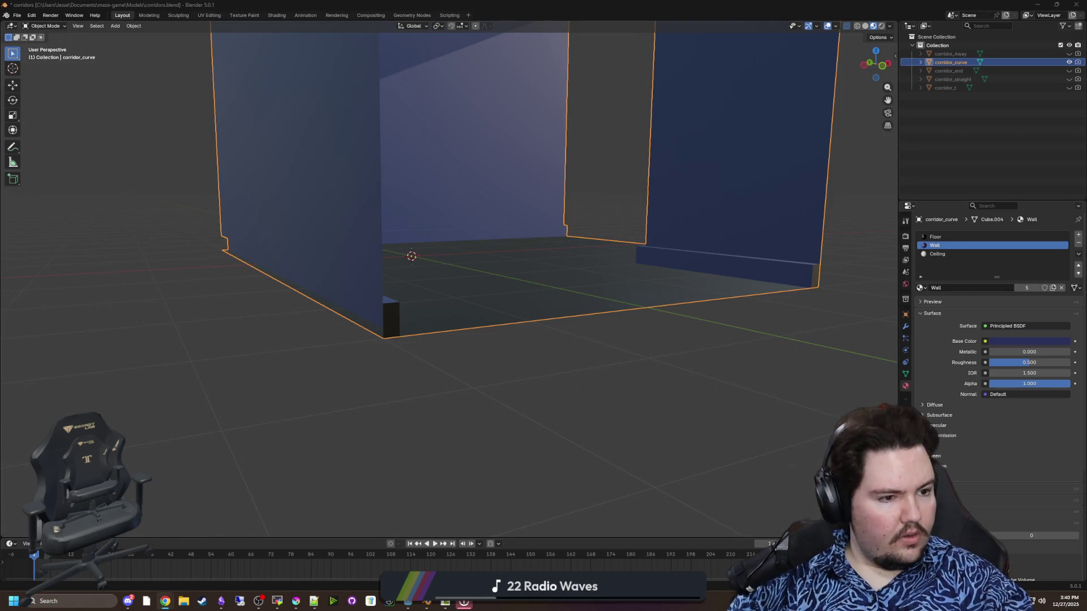
key("alt+Tab")
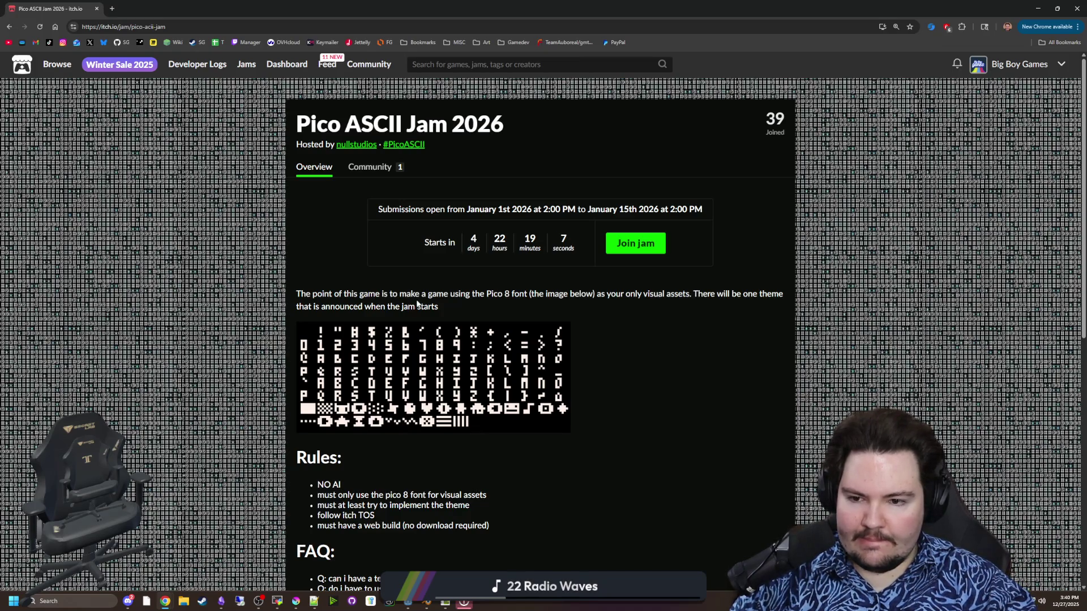
Step: Read down through the jam page's Rules and FAQ sections, then return to Blender
scroll(401, 378, "down", 2)
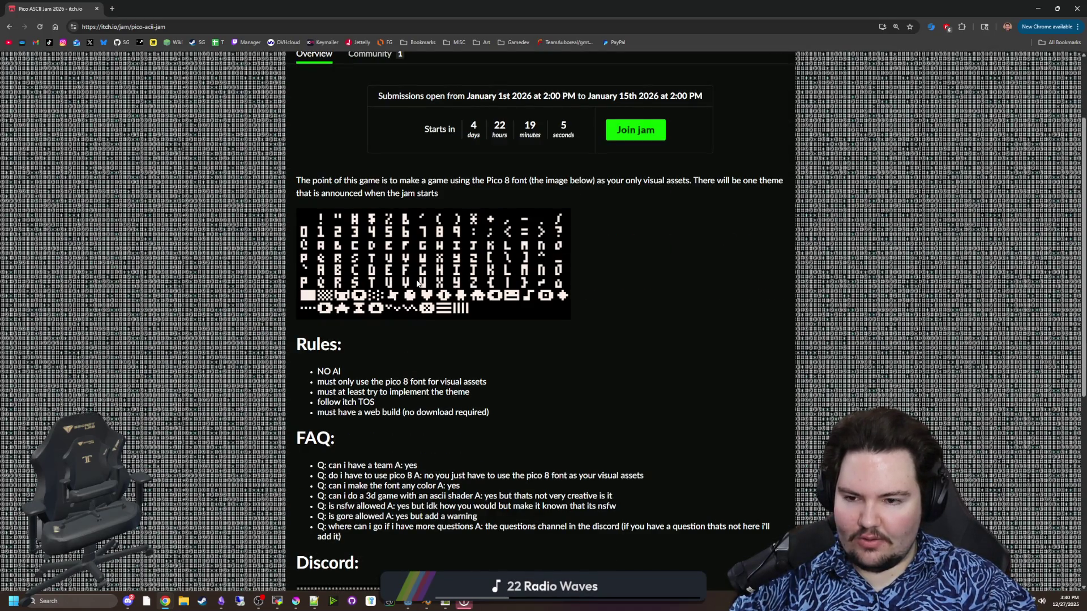
scroll(418, 283, "down", 6)
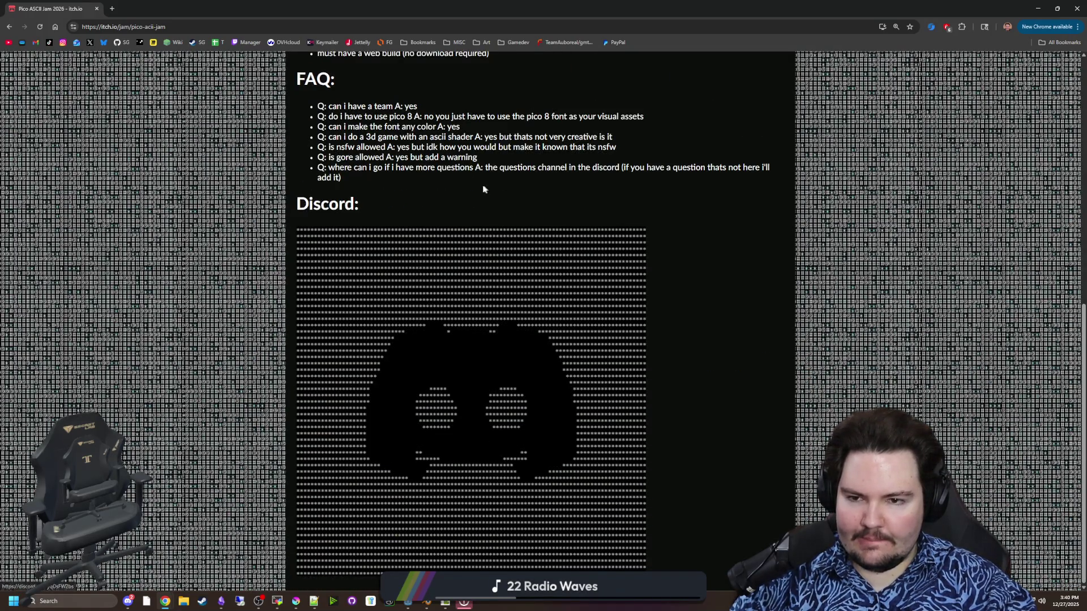
scroll(483, 189, "up", 10)
key("alt+Tab")
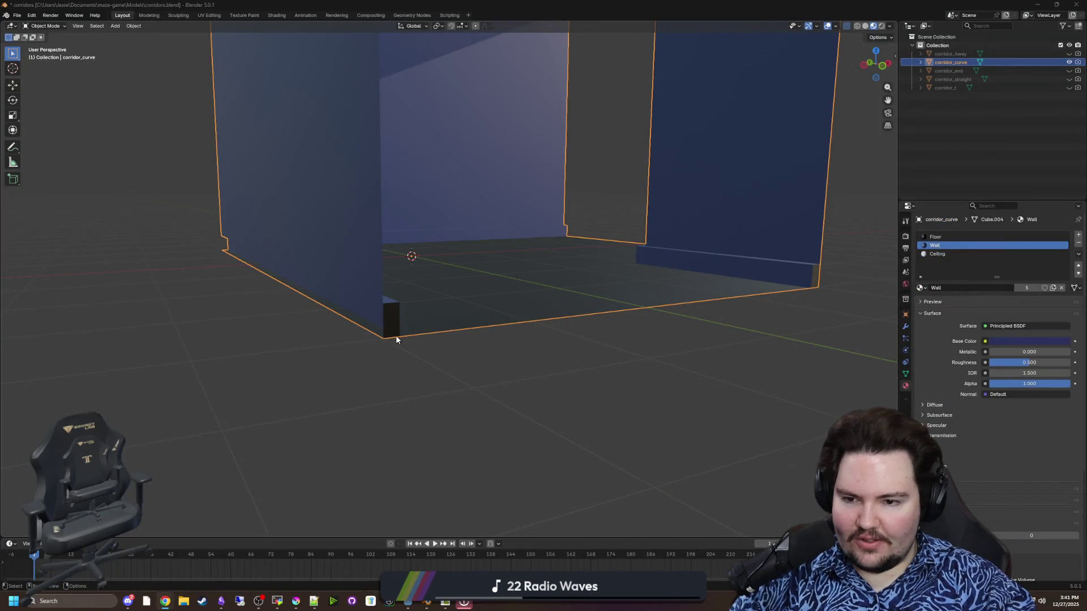
Step: In Edit Mode, merge corridor_curve's stray outer corner vertices with Merge At Last
key("Tab")
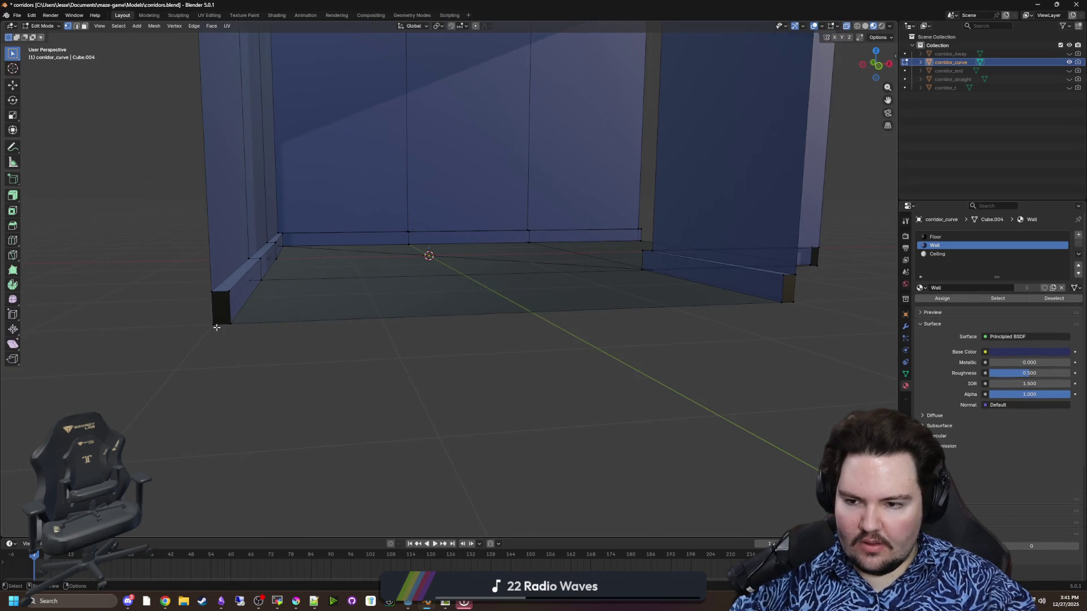
left_click(225, 324)
key("m")
left_click(246, 325)
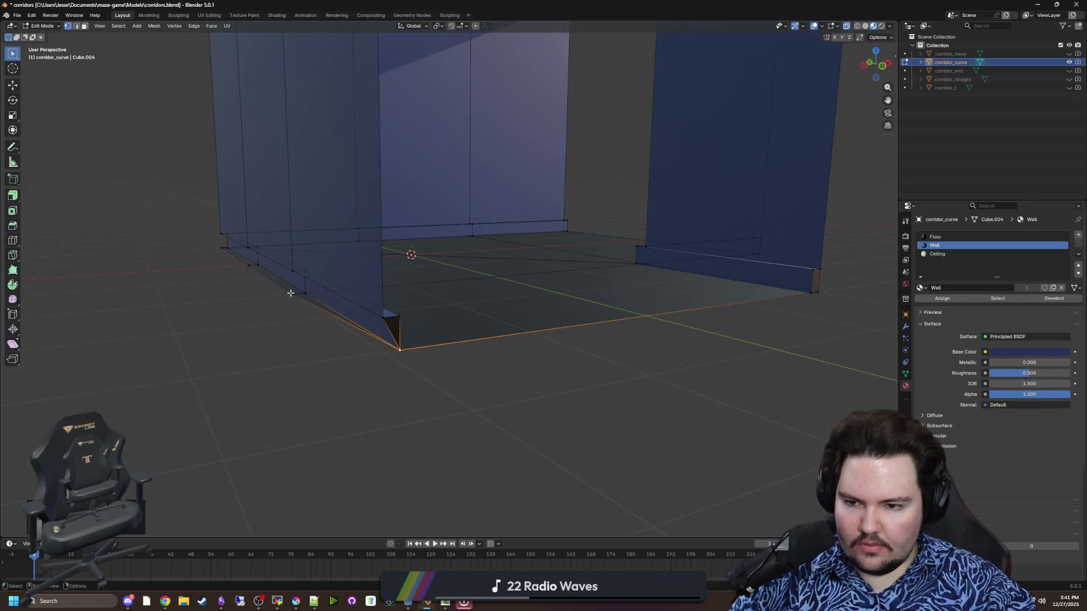
key("m")
left_click(300, 302)
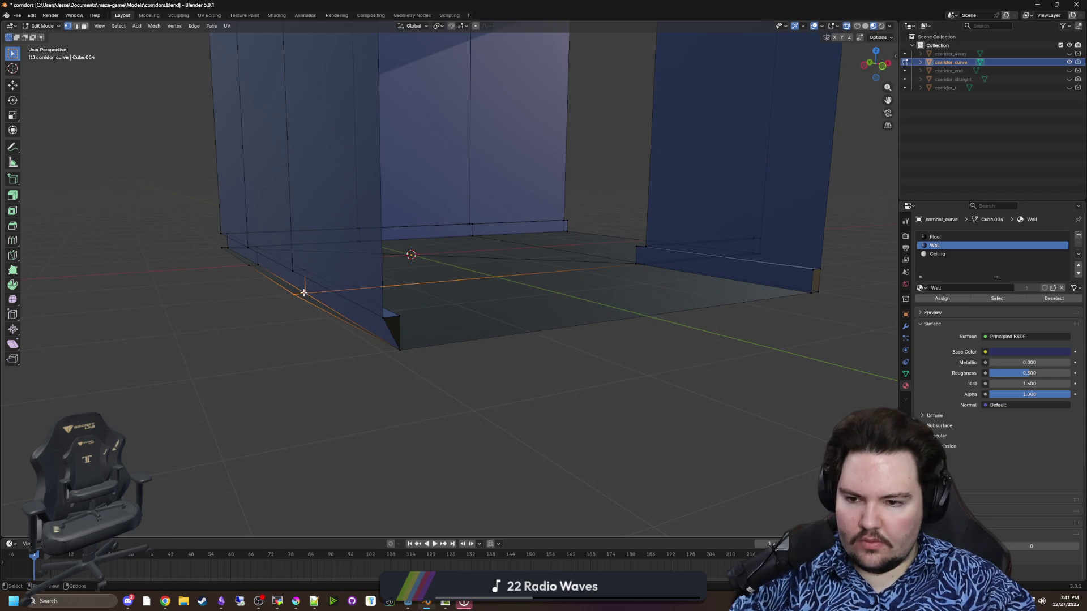
key("m")
left_click(280, 283)
left_click(226, 249)
key("m")
left_click(258, 265)
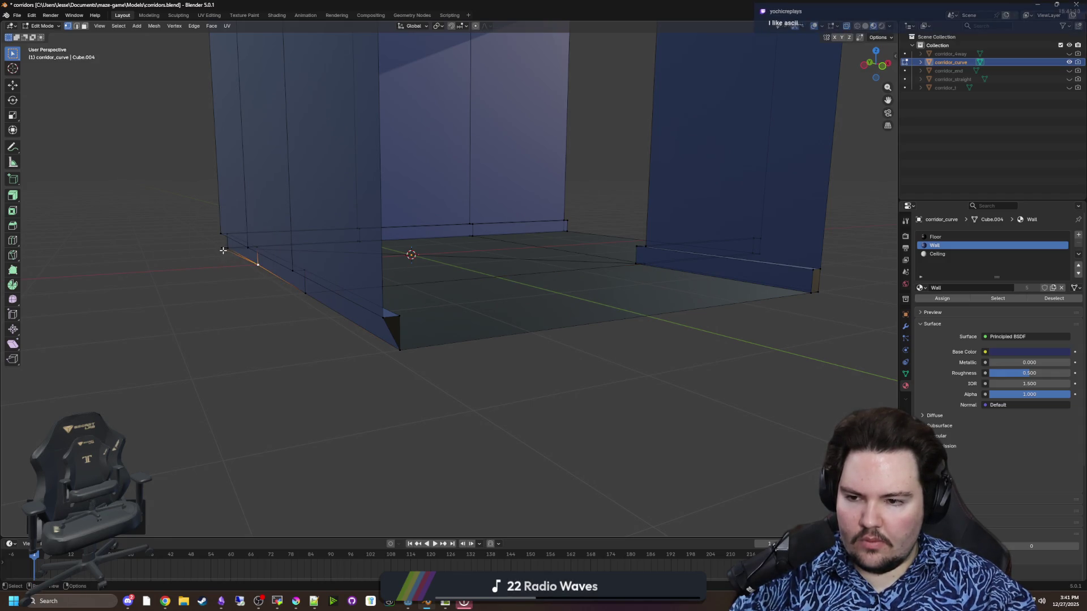
Step: Delete the sliver floor face at the wall's far corner
mouse_move(273, 302)
left_mouse_down()
mouse_move(213, 366)
mouse_move(238, 382)
left_mouse_up()
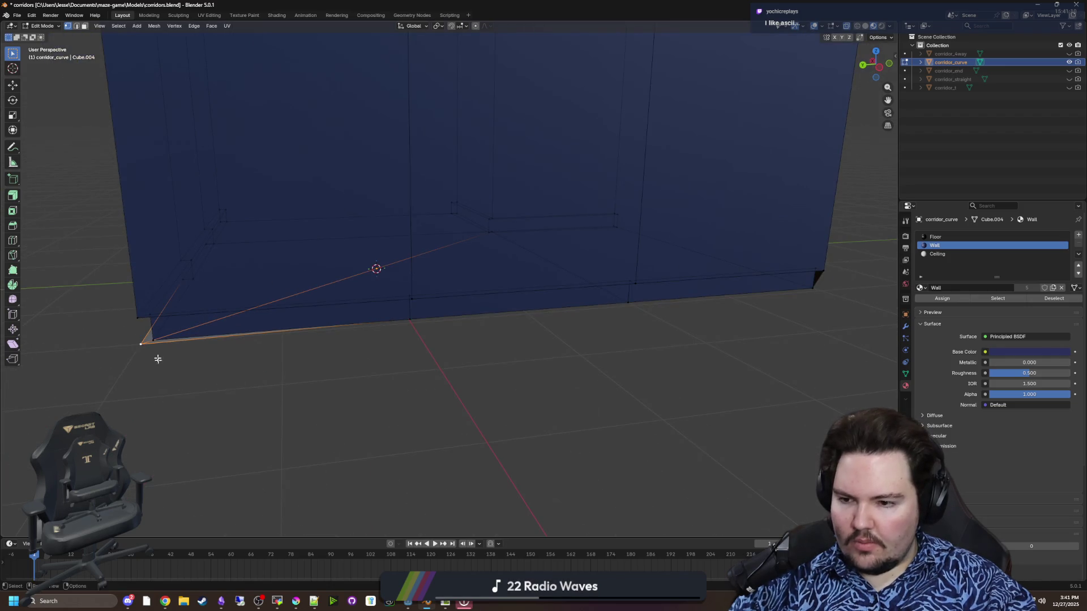
left_click_drag(175, 368, 204, 364)
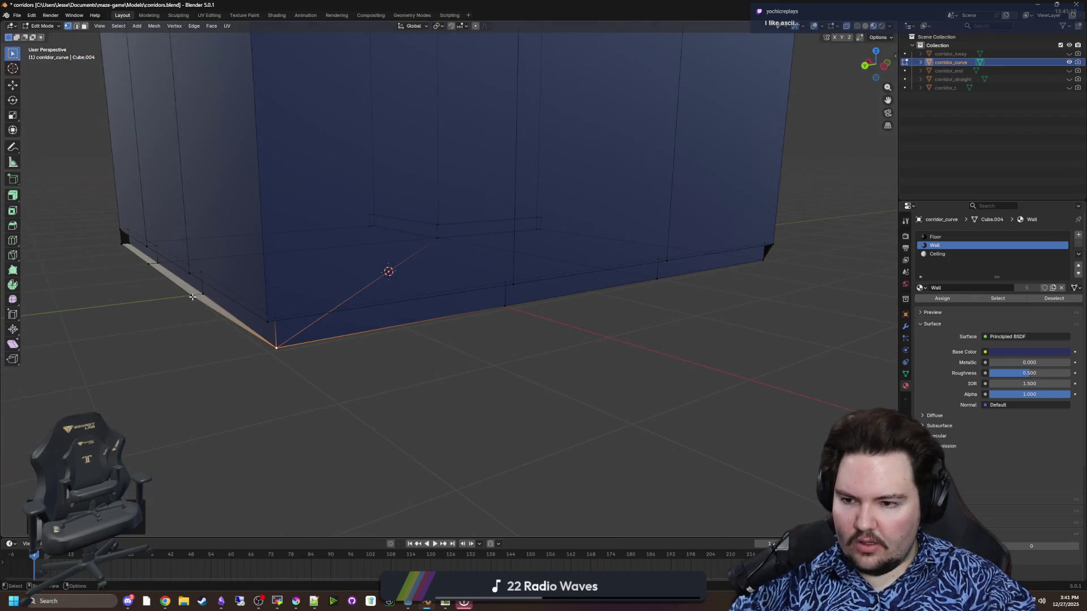
left_click(149, 263)
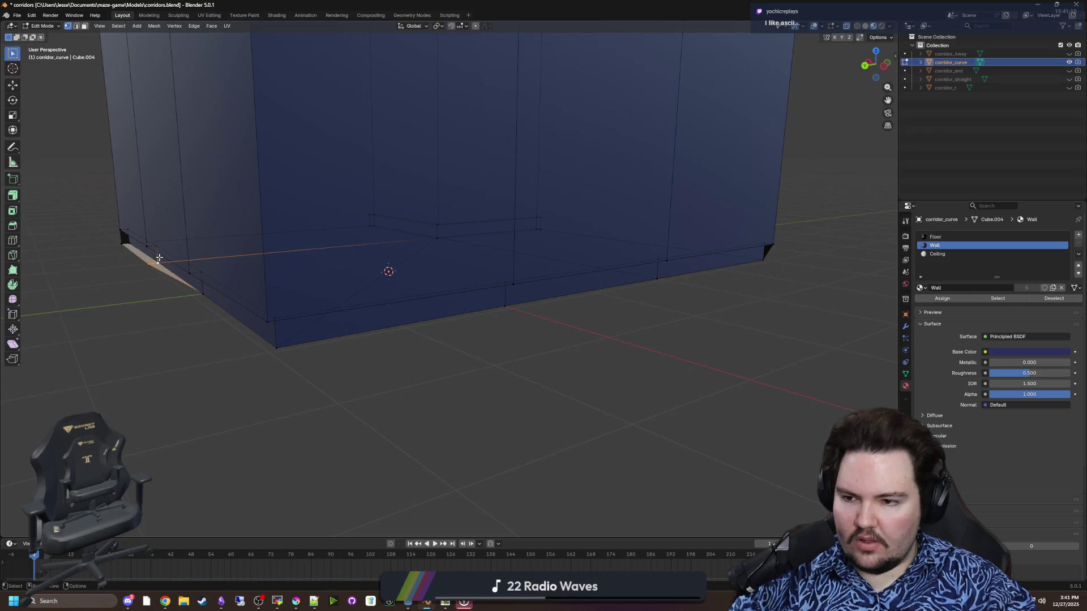
left_click(129, 243)
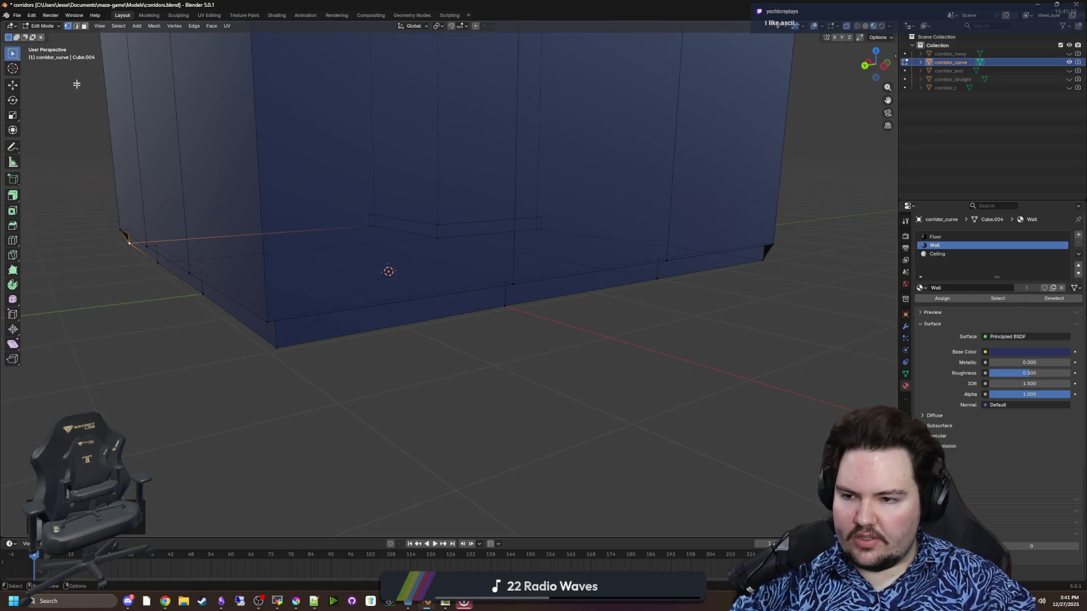
left_click(85, 26)
left_click(129, 240)
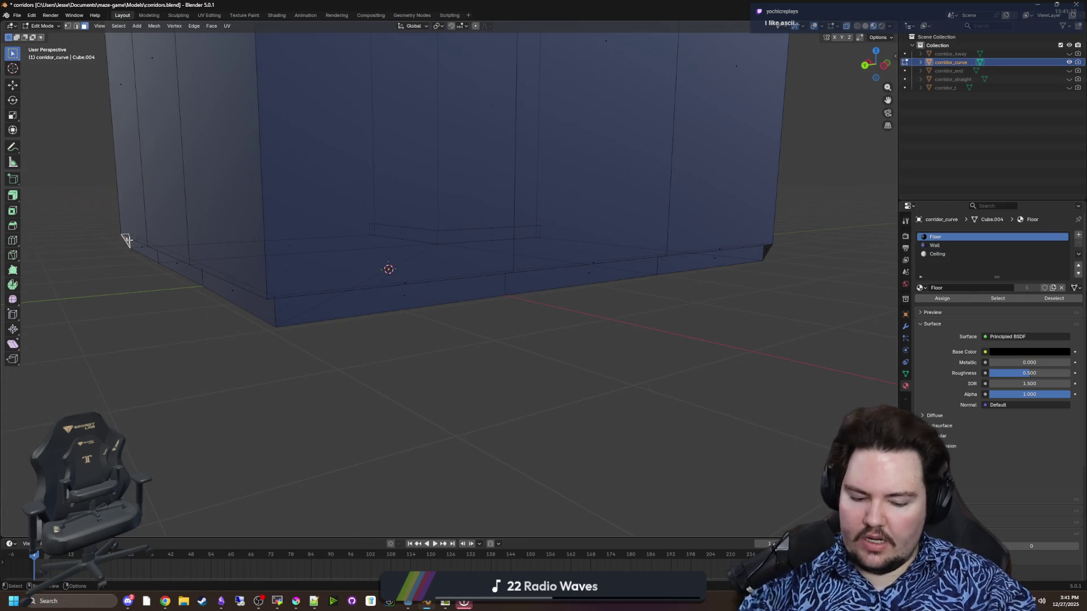
key("x")
left_click(129, 241)
key("x")
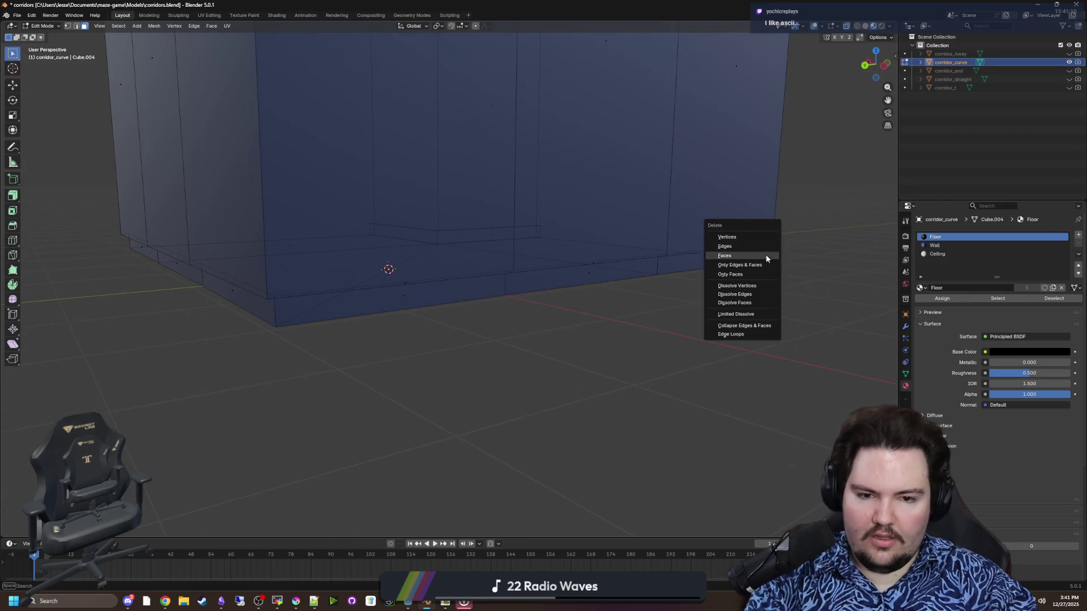
left_click(765, 254)
Step: Merge the bottom-left, inner-corner and bottom-right end vertices At Last
scroll(332, 279, "down", 2)
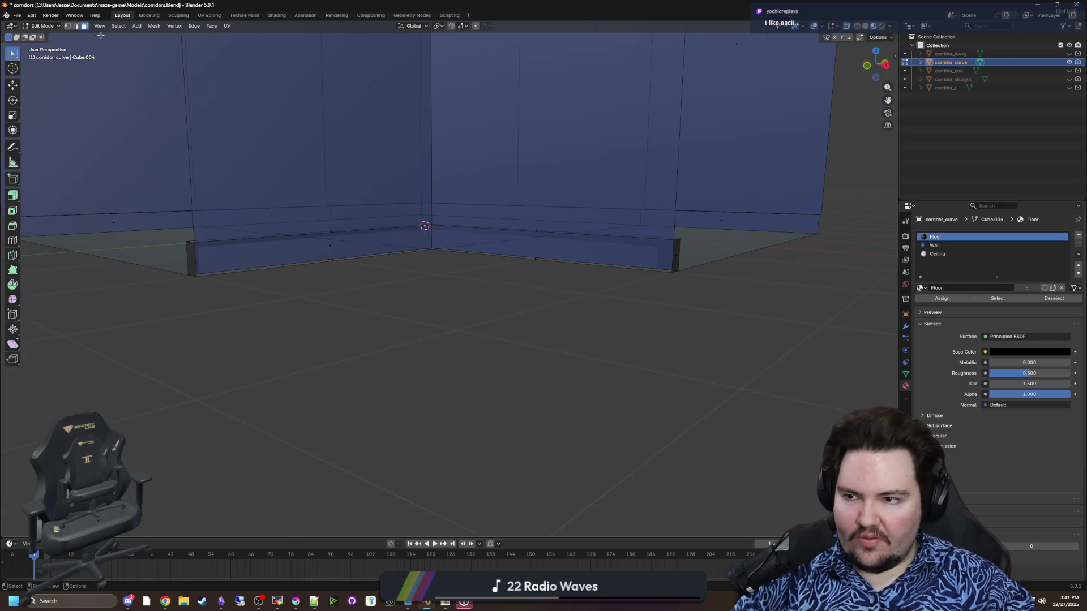
left_click_drag(124, 170, 179, 286)
left_click_drag(244, 361, 233, 357)
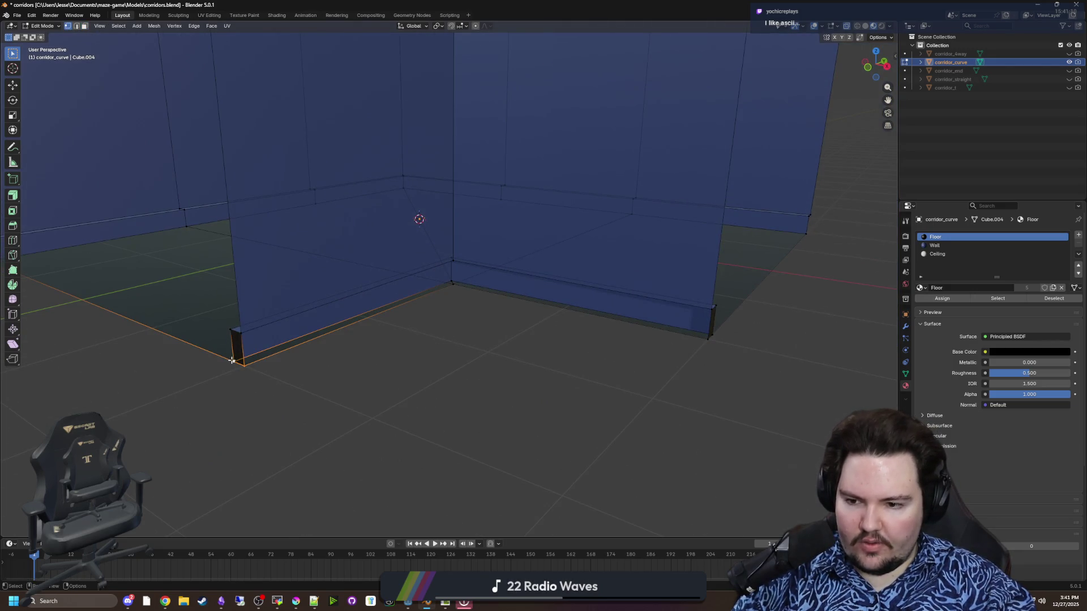
key("m")
left_click(232, 362)
left_click(454, 279)
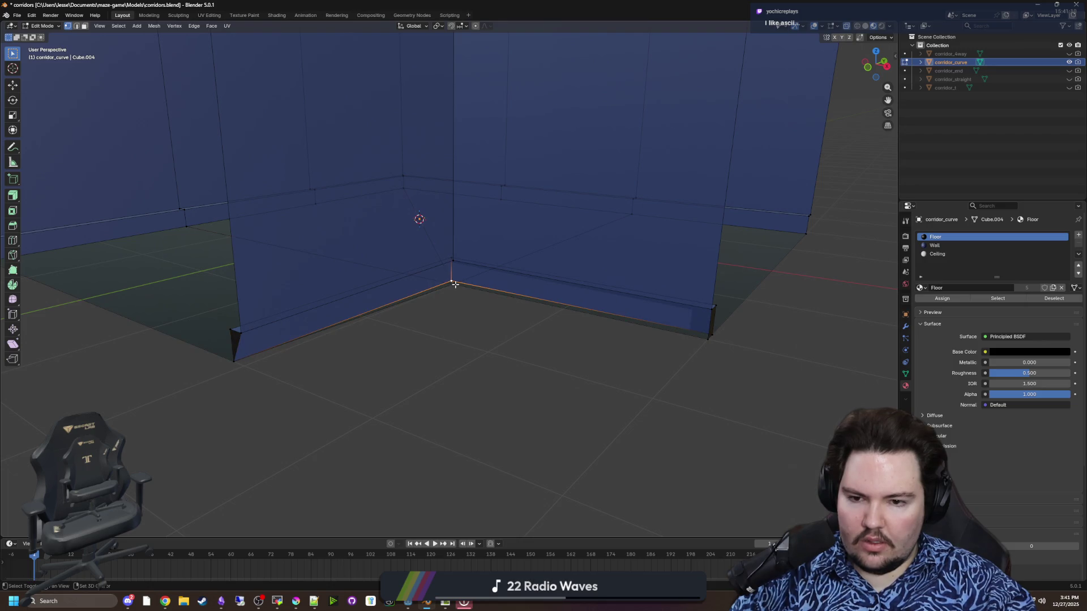
key("m")
left_click(456, 291)
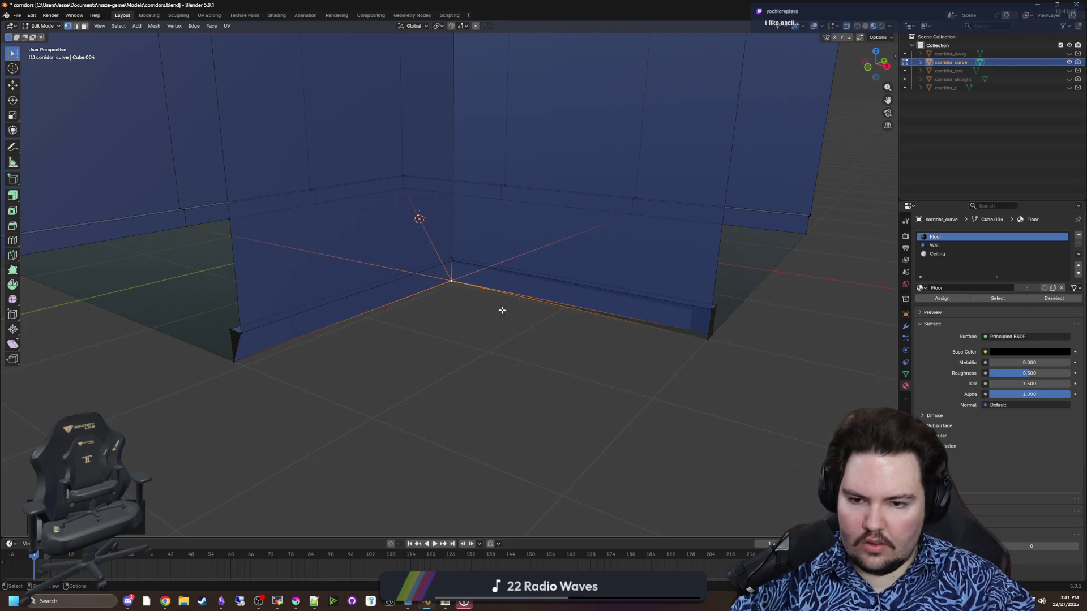
left_click(705, 338)
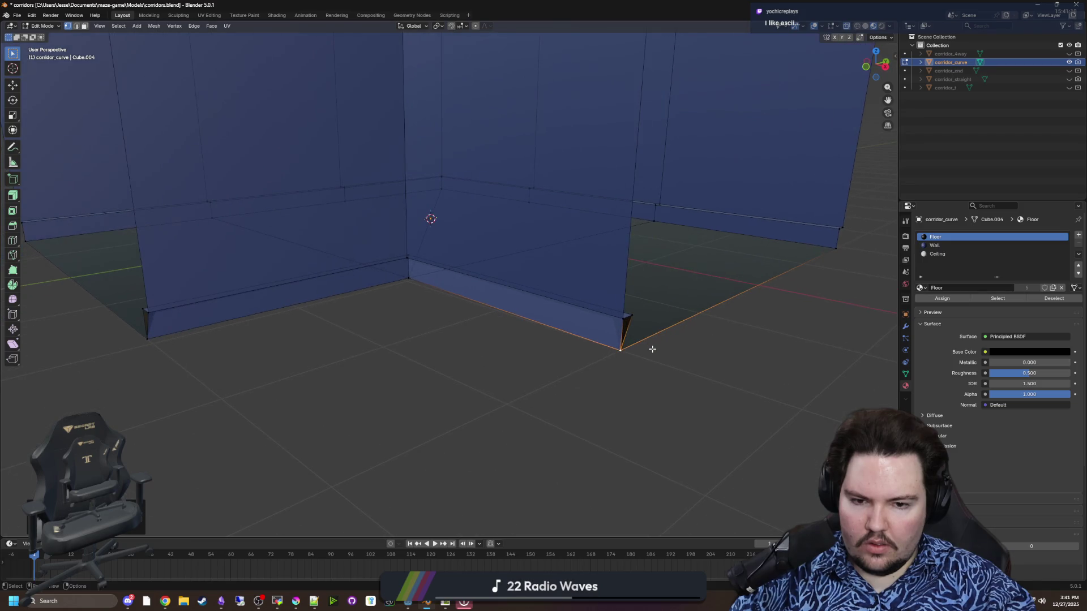
key("m")
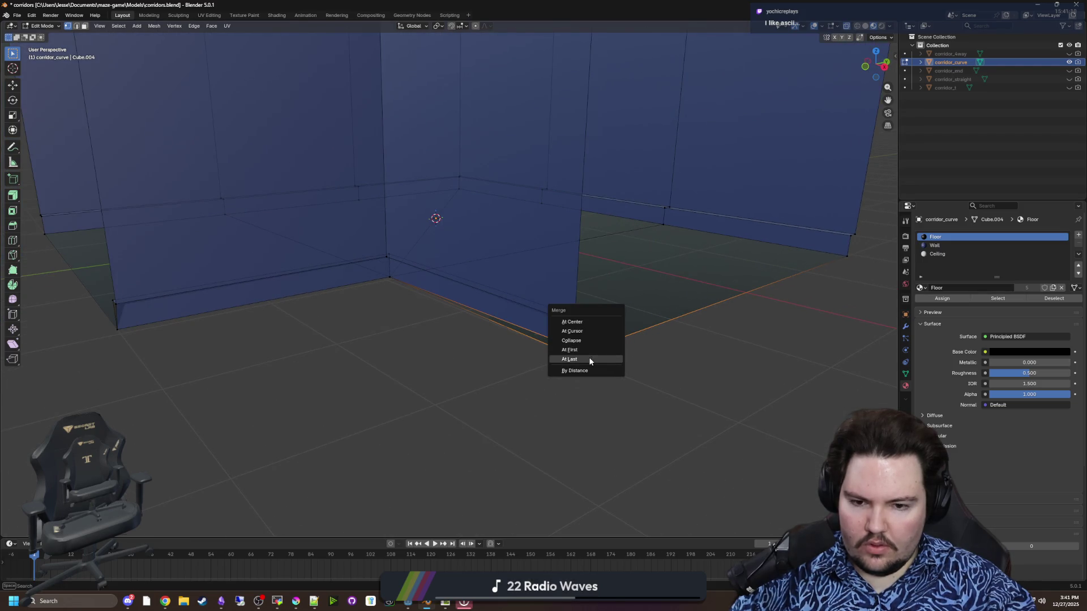
left_click(591, 359)
Step: Delete the left and right sliver floor faces
left_click(85, 26)
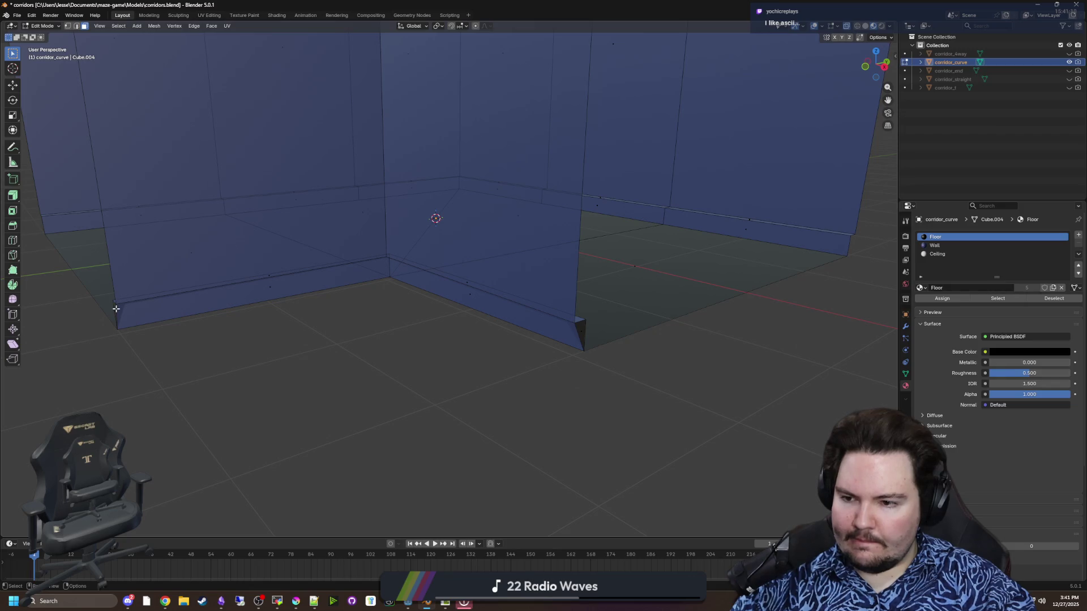
key("x")
left_click(355, 355)
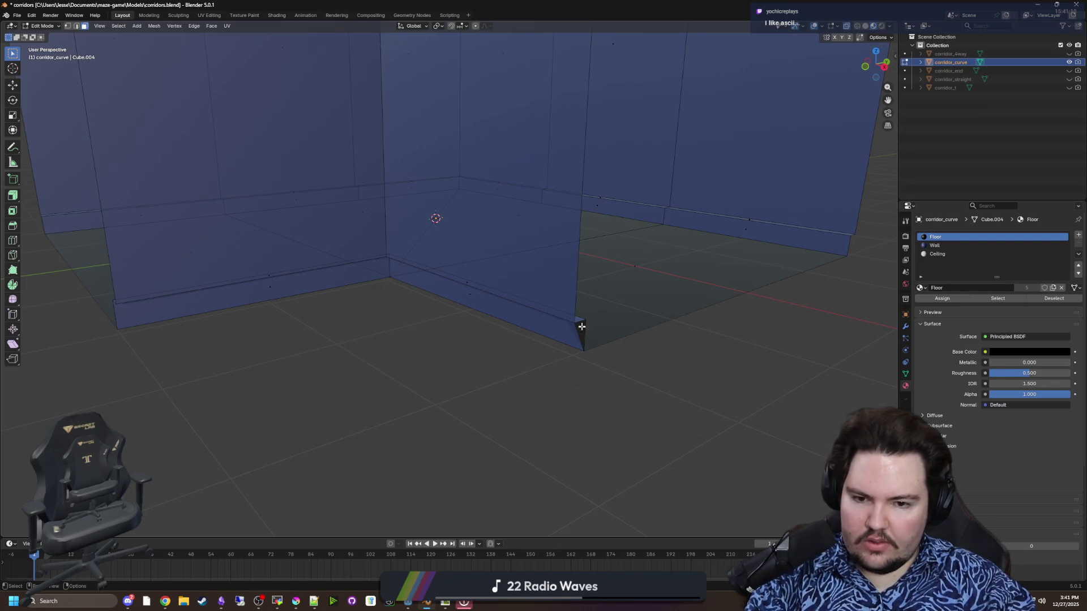
left_click(581, 331)
key("x")
left_click(582, 327)
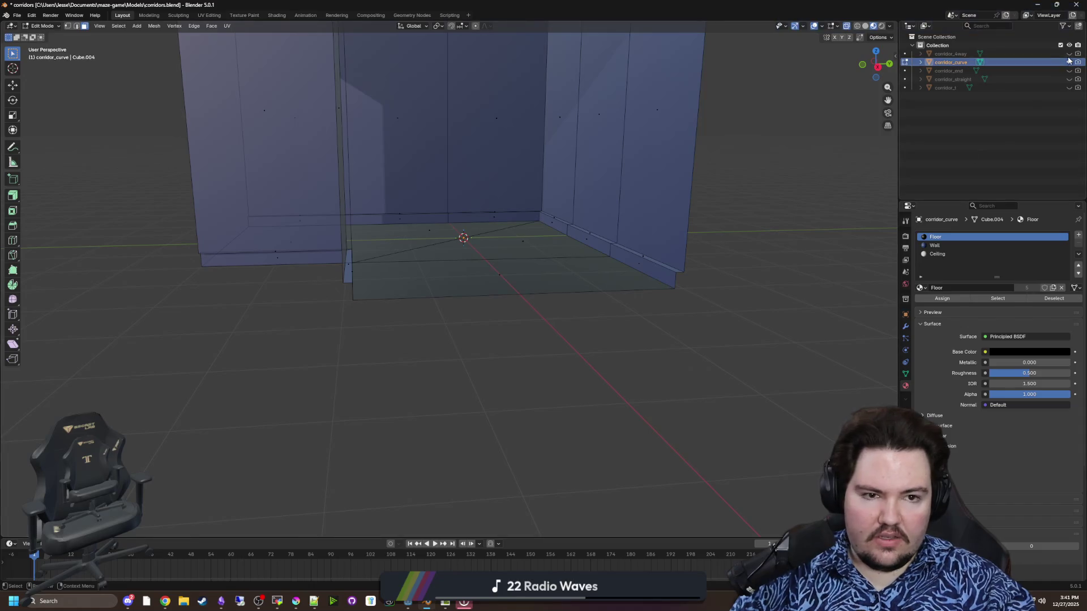
Step: Hide corridor_curve, show corridor_4way, and return to Object Mode
left_click(1069, 62)
left_click(1069, 54)
key("Tab")
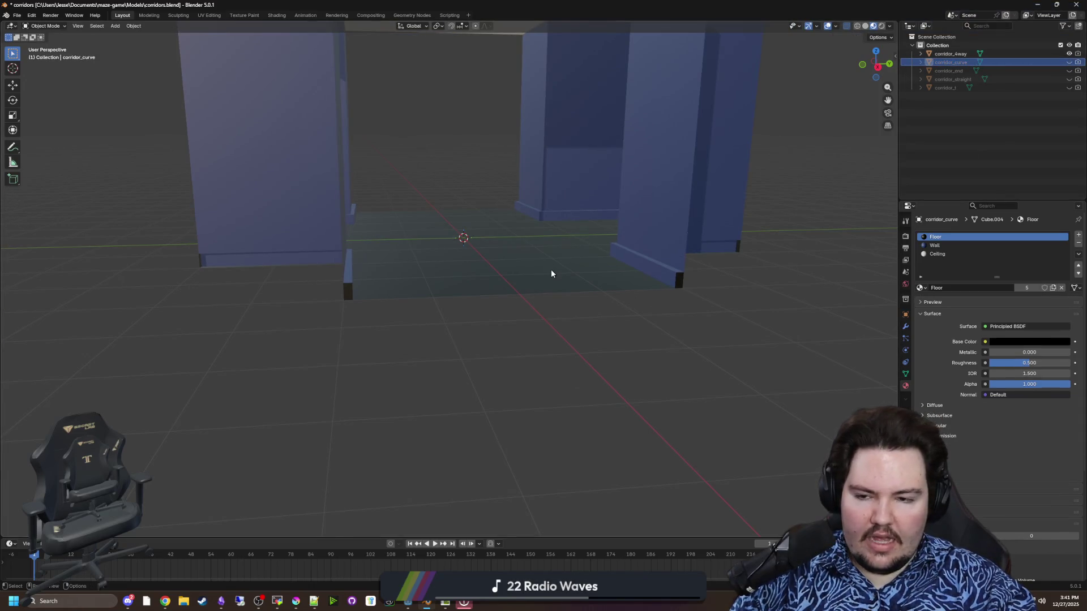
Step: Edit corridor_4way and select its wall-bottom edges and corner diagonals
left_click(553, 275)
key("Tab")
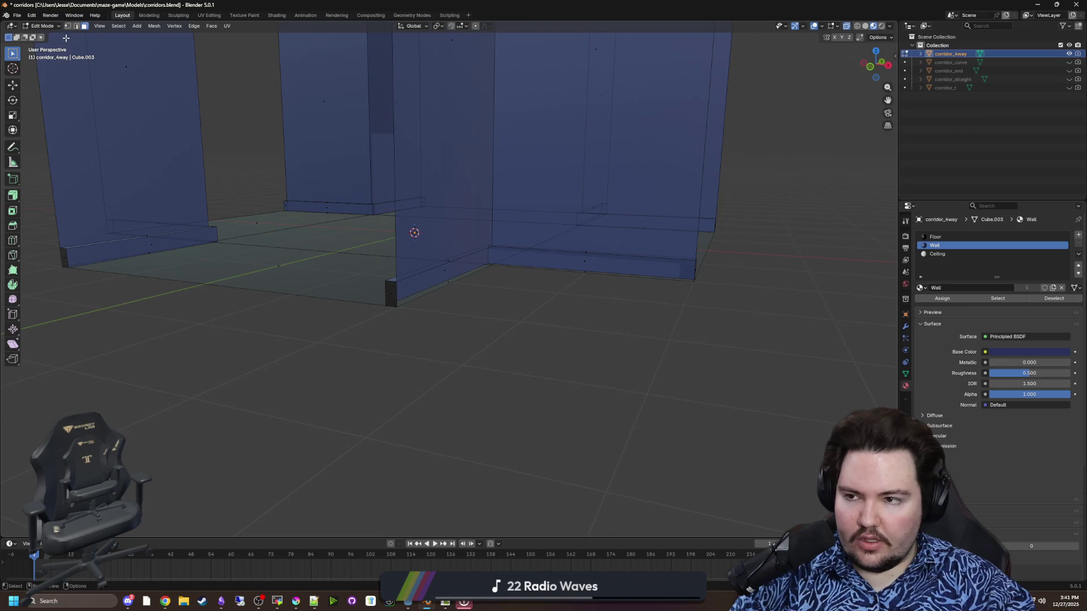
key("1")
left_click(494, 268, "alt")
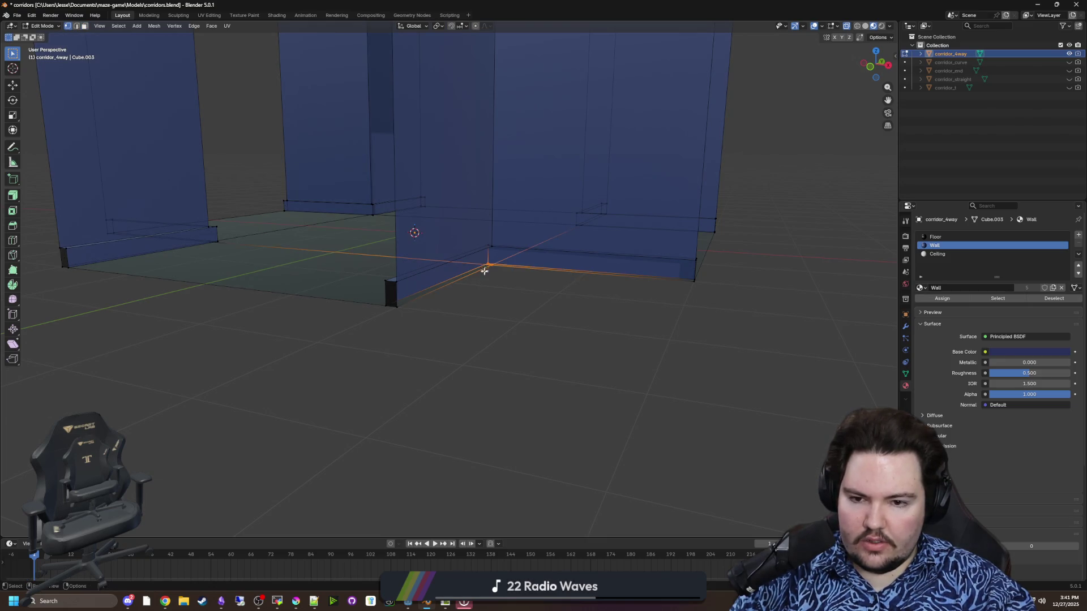
scroll(478, 280, "up", 2)
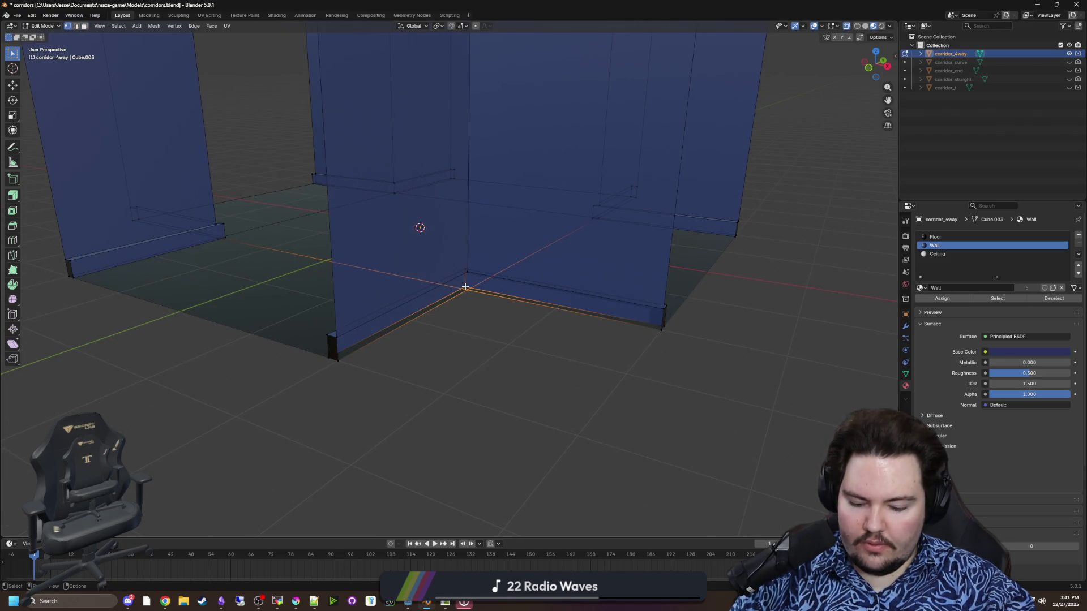
right_click(465, 287)
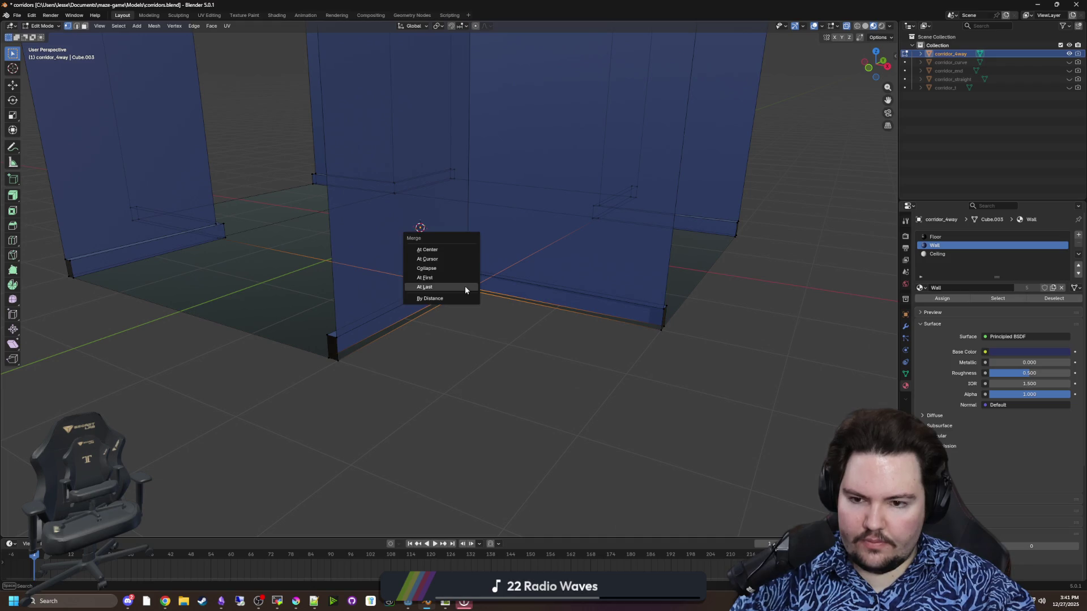
left_click(340, 355, "alt")
left_click(663, 331, "alt")
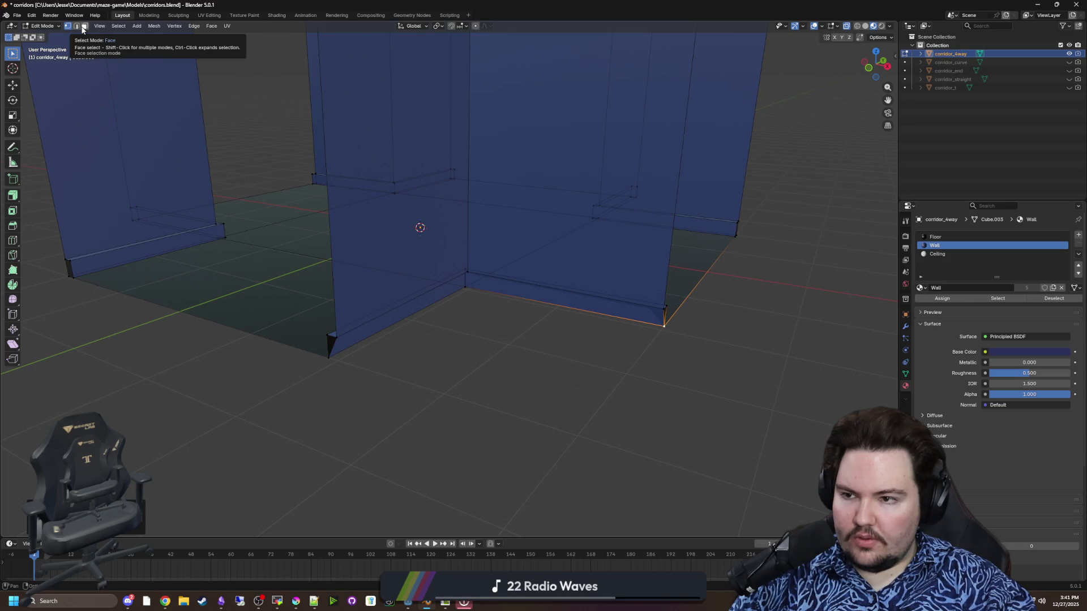
Step: Delete the corridor_4way wall end faces
left_click(84, 27)
left_click(539, 394)
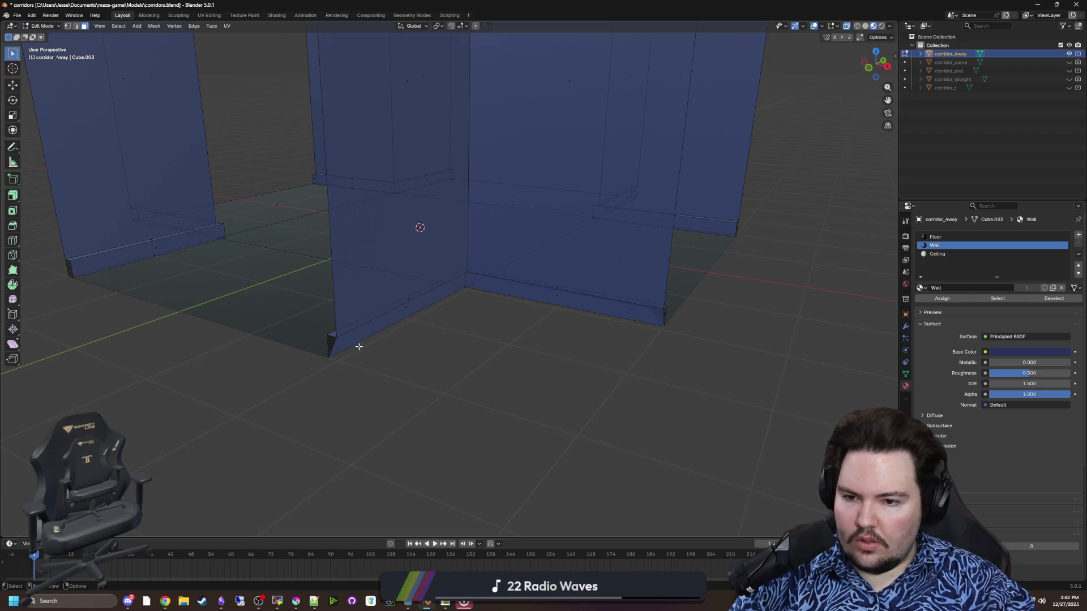
left_click(332, 346)
left_click_drag(333, 340, 627, 309)
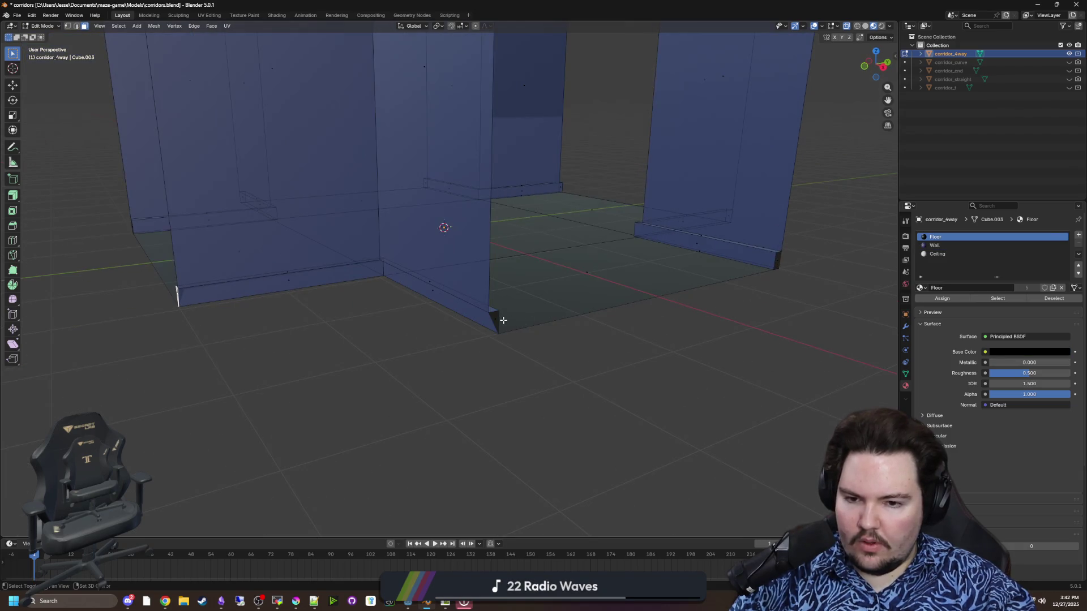
left_click_drag(707, 304, 747, 296)
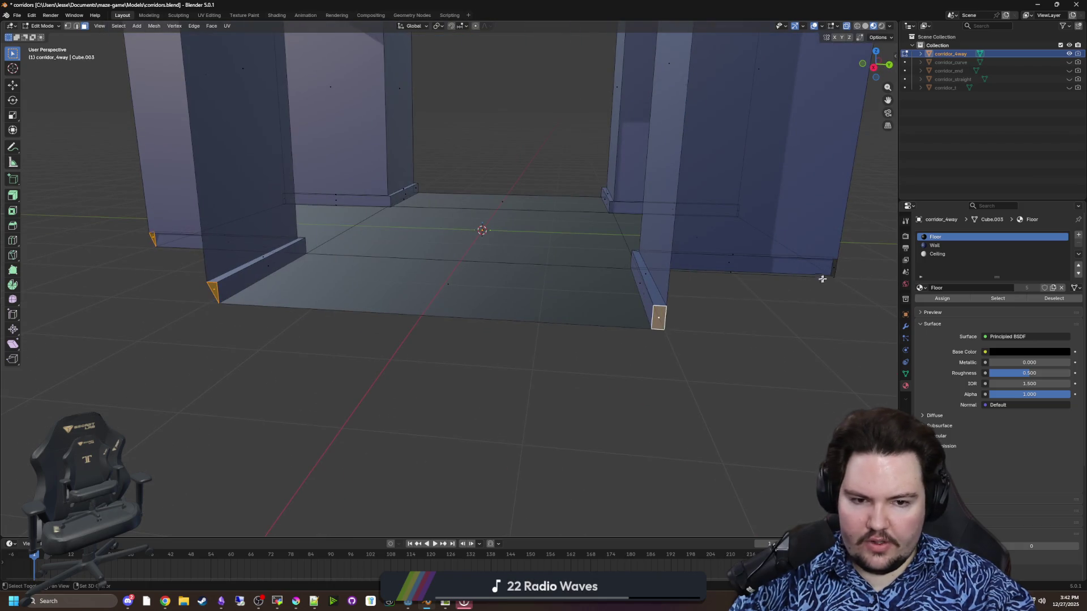
mouse_move(836, 271)
left_mouse_down()
mouse_move(765, 285)
mouse_move(741, 317)
mouse_move(764, 353)
mouse_move(708, 330)
mouse_move(519, 337)
left_mouse_up()
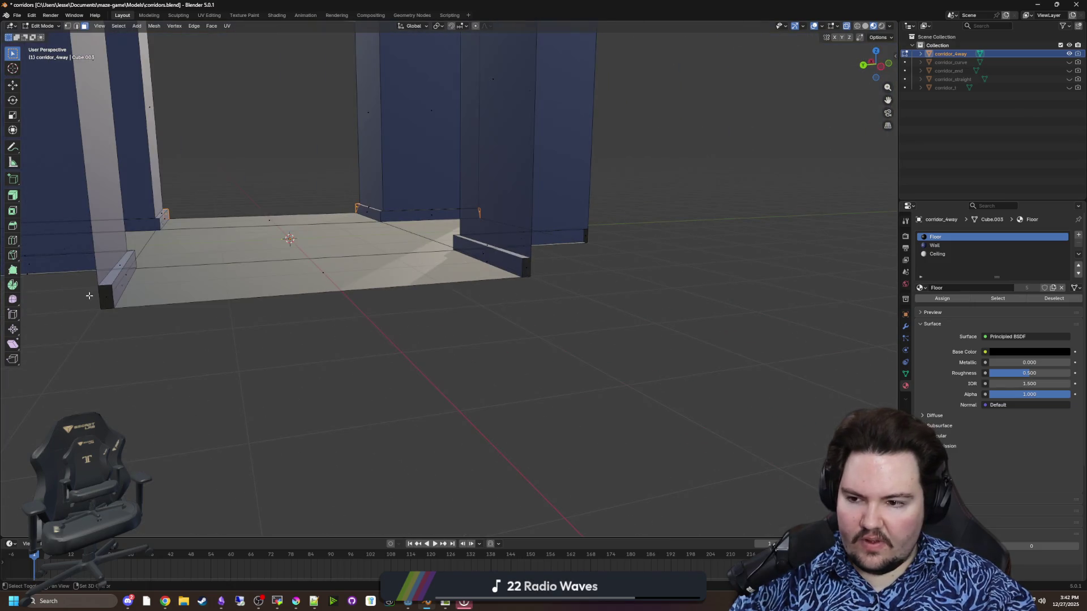
left_click(527, 266, "shift")
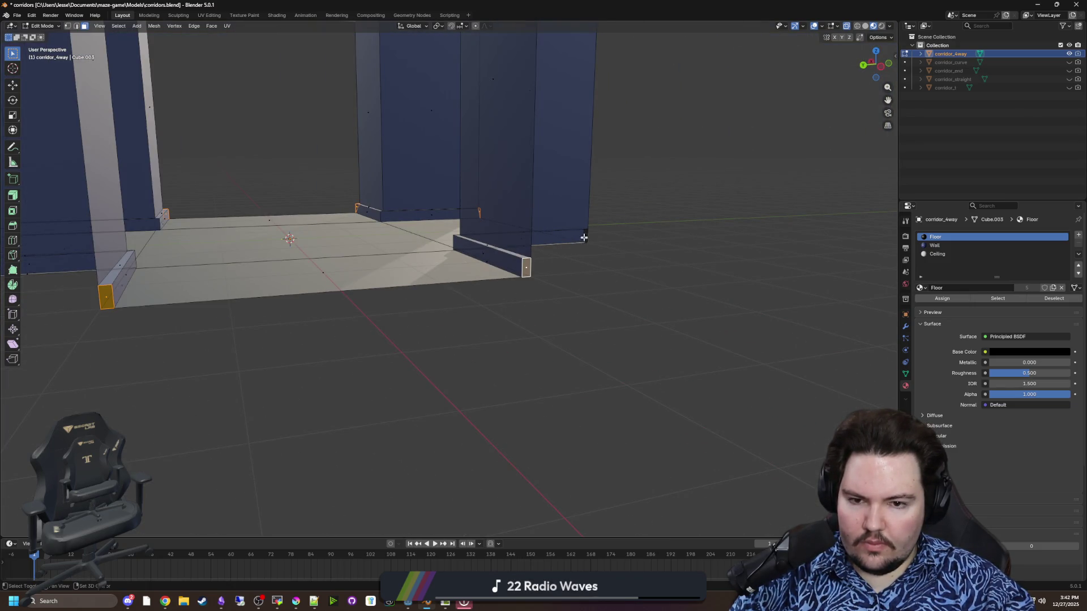
key("x")
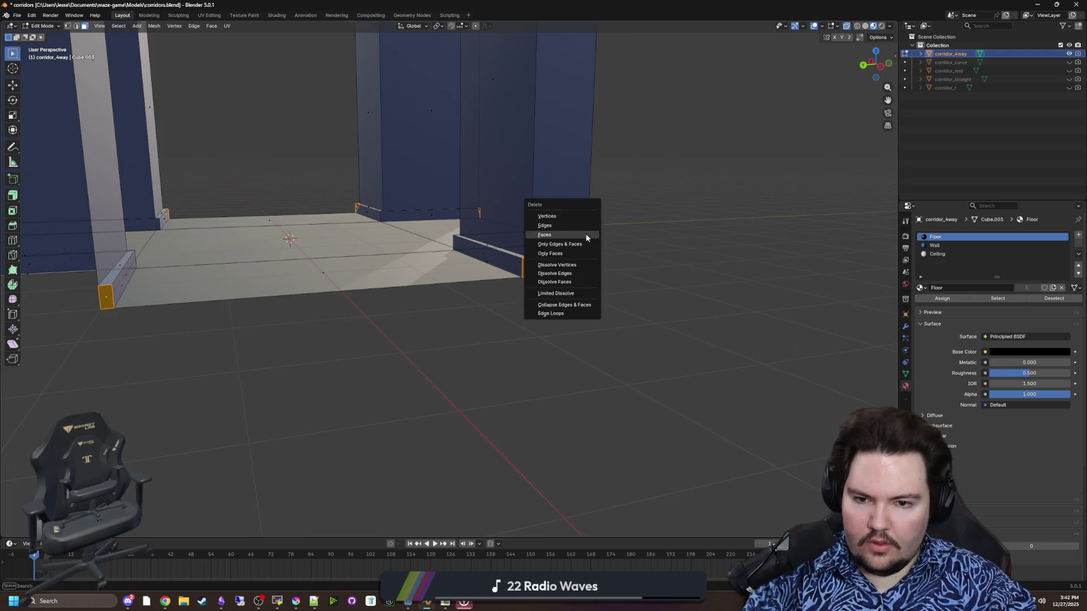
left_click(566, 235)
Step: Merge the corridor corner vertices At Last in vertex mode
left_click(67, 26)
mouse_move(431, 317)
left_mouse_down()
mouse_move(484, 311)
mouse_move(489, 273)
left_mouse_up()
scroll(476, 284, "up", 3)
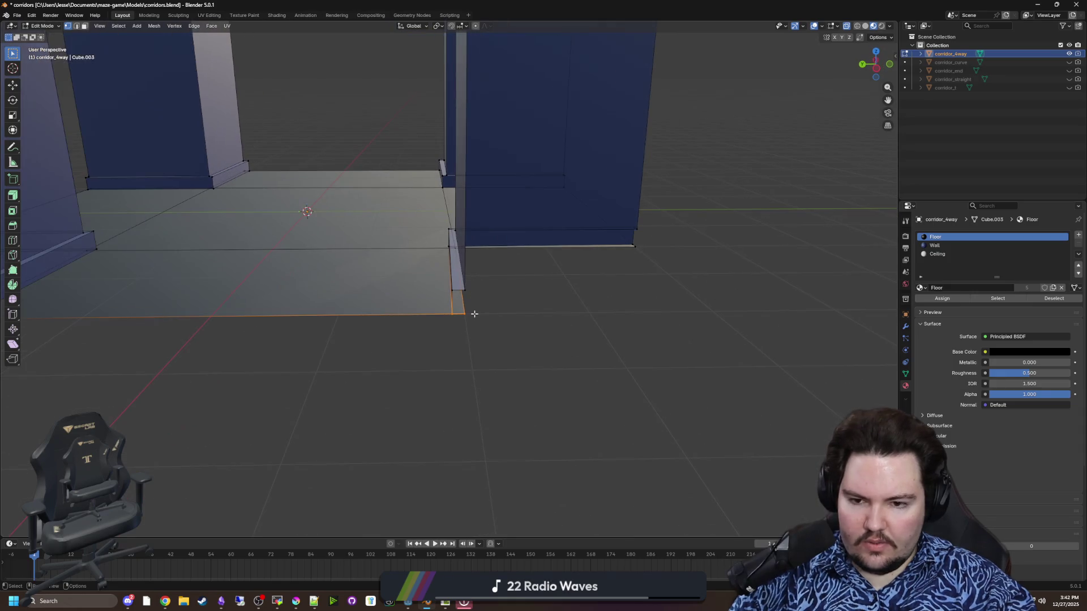
key("m")
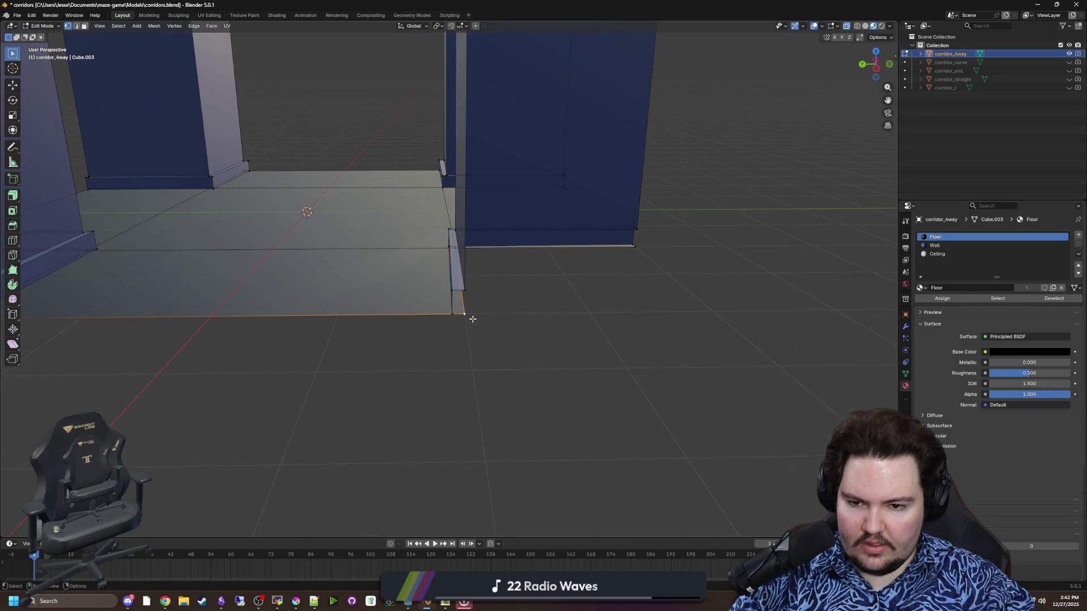
key("m")
left_click(451, 313)
left_click_drag(451, 313, 330, 289)
key("m")
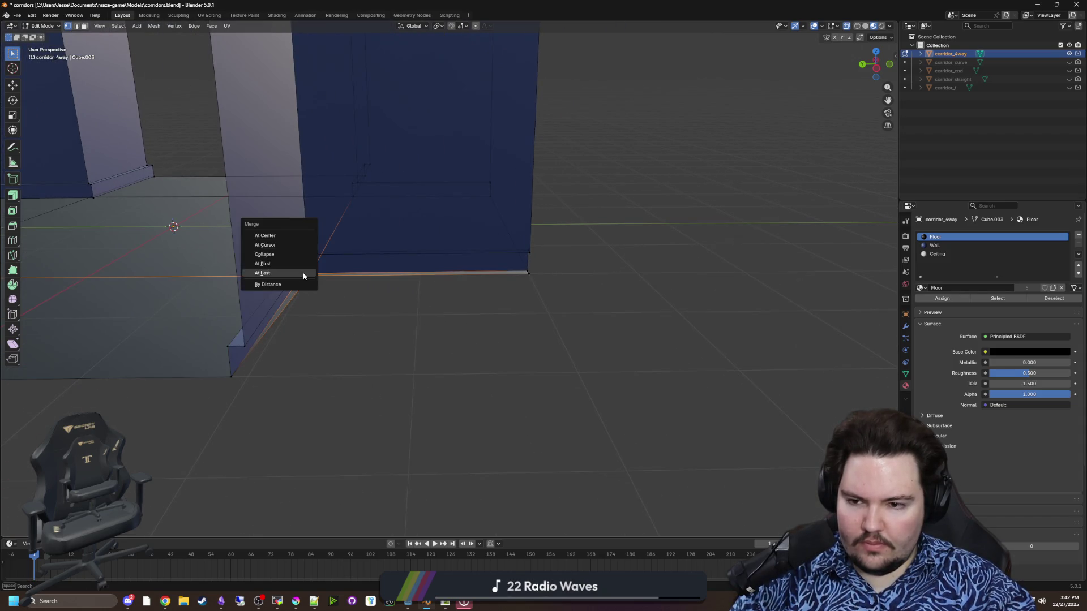
left_click(303, 274)
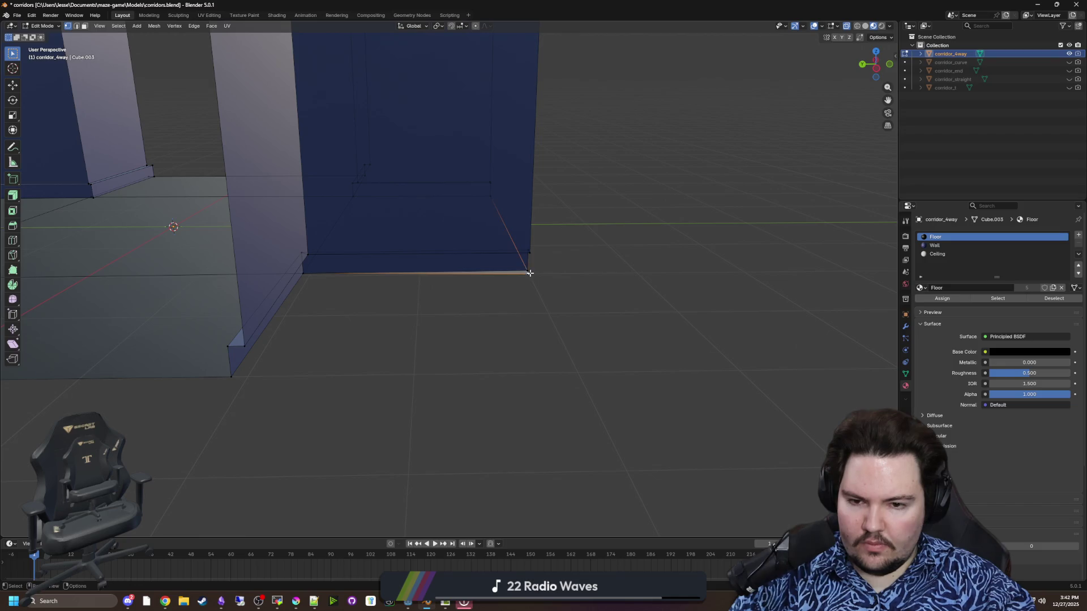
Step: Merge the stray corner vertex and the right-corner vertex At Last
mouse_move(621, 303)
left_mouse_down()
mouse_move(281, 296)
mouse_move(665, 274)
mouse_move(420, 359)
mouse_move(402, 327)
left_mouse_up()
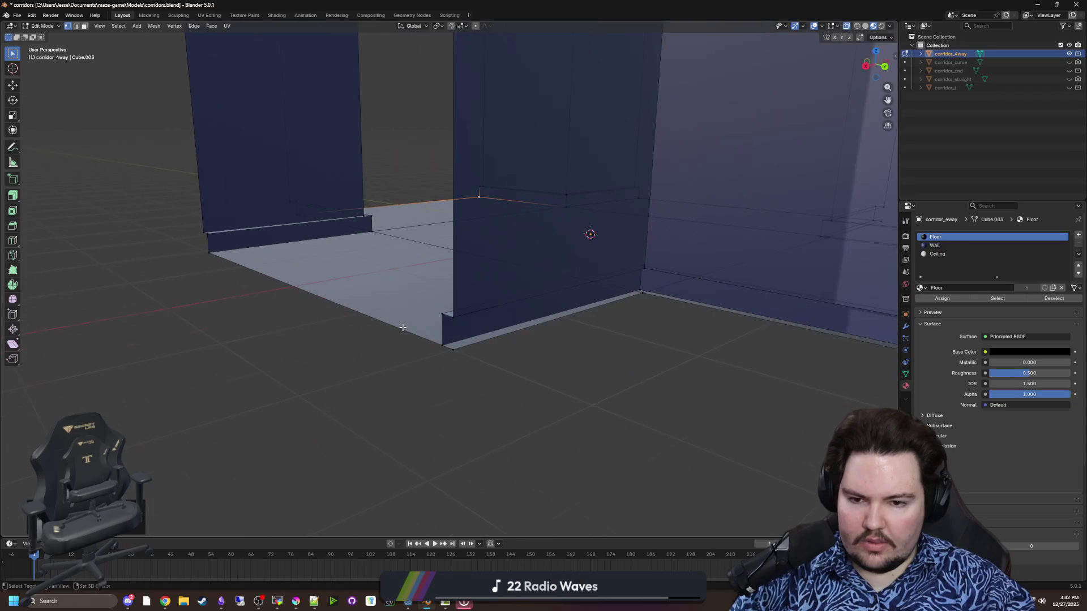
left_click(459, 353)
key("m")
left_click(447, 345)
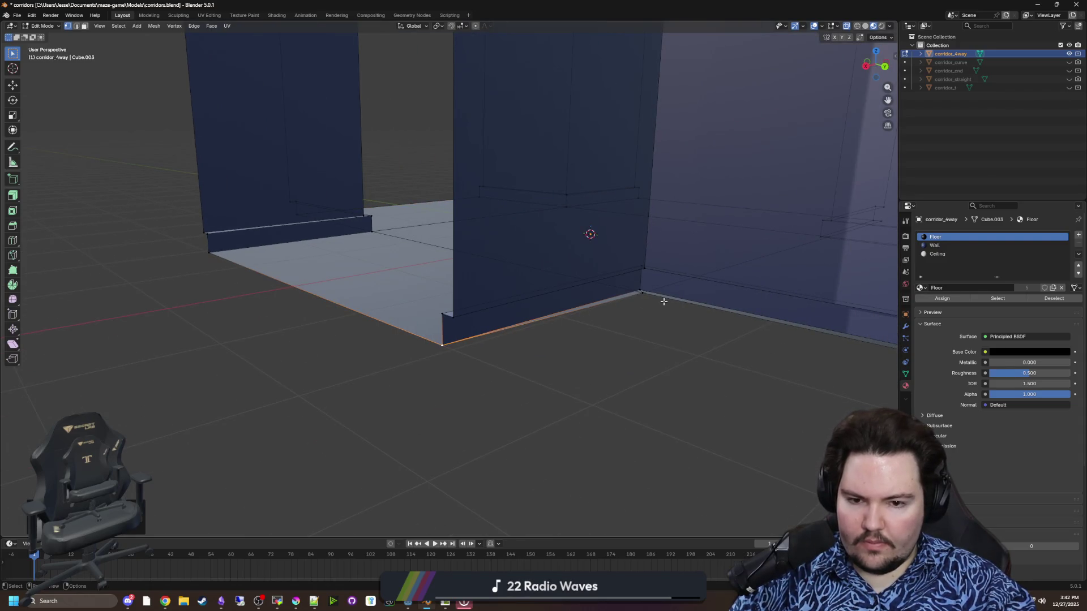
left_click(641, 289)
key("m")
left_click(638, 288)
Step: Merge the wall-corner and wall-bottom vertices At Last
mouse_move(745, 340)
left_mouse_down()
mouse_move(538, 354)
mouse_move(583, 364)
mouse_move(495, 354)
left_mouse_up()
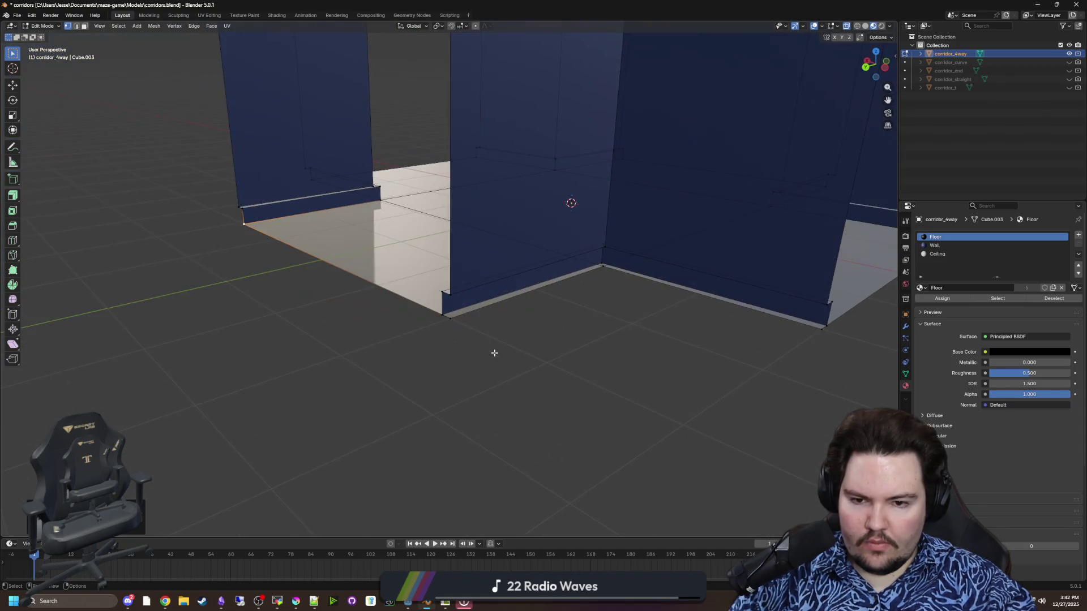
left_click(602, 264, "shift")
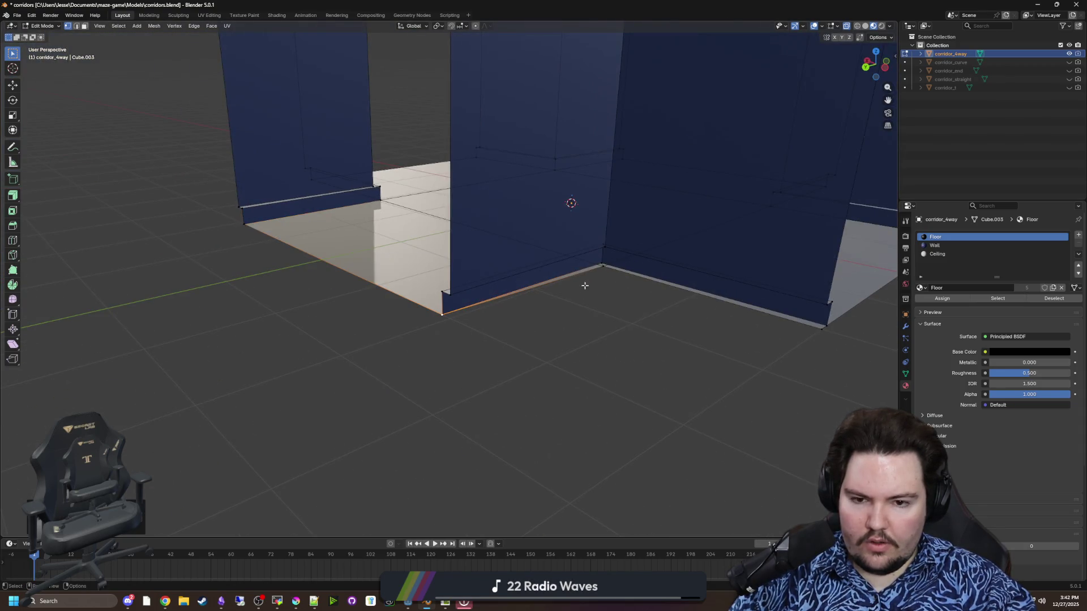
key("m")
left_click(604, 262)
left_click(823, 324, "shift")
key("m")
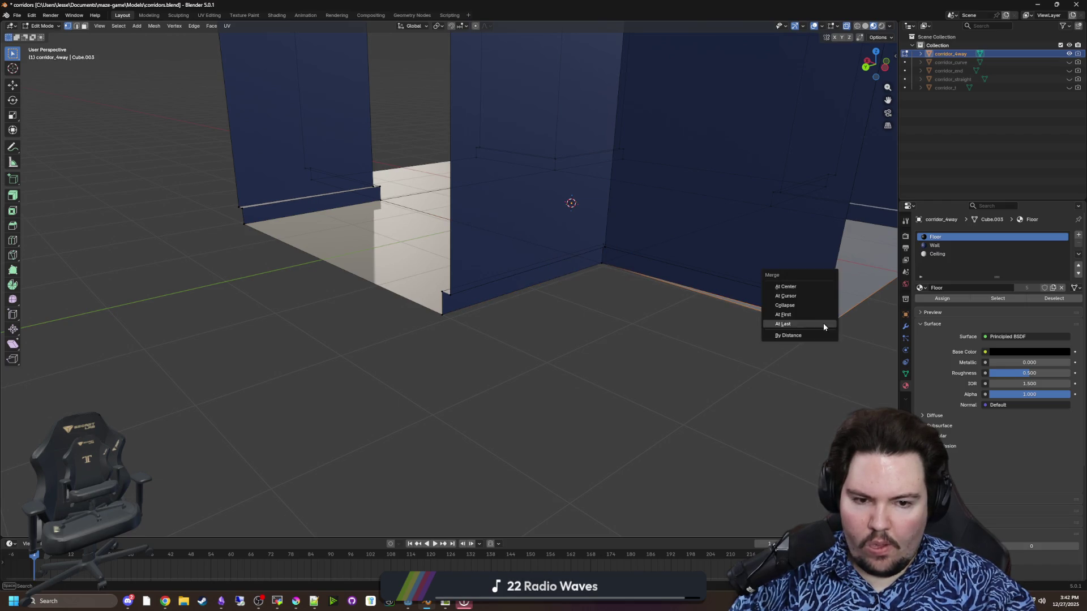
left_click(823, 319)
Step: Frame the whole corridor piece and save the corridors file with Ctrl+S
mouse_move(823, 320)
left_mouse_down()
mouse_move(599, 359)
mouse_move(630, 362)
left_mouse_up()
scroll(629, 363, "down", 6)
left_click_drag(626, 405, 435, 387)
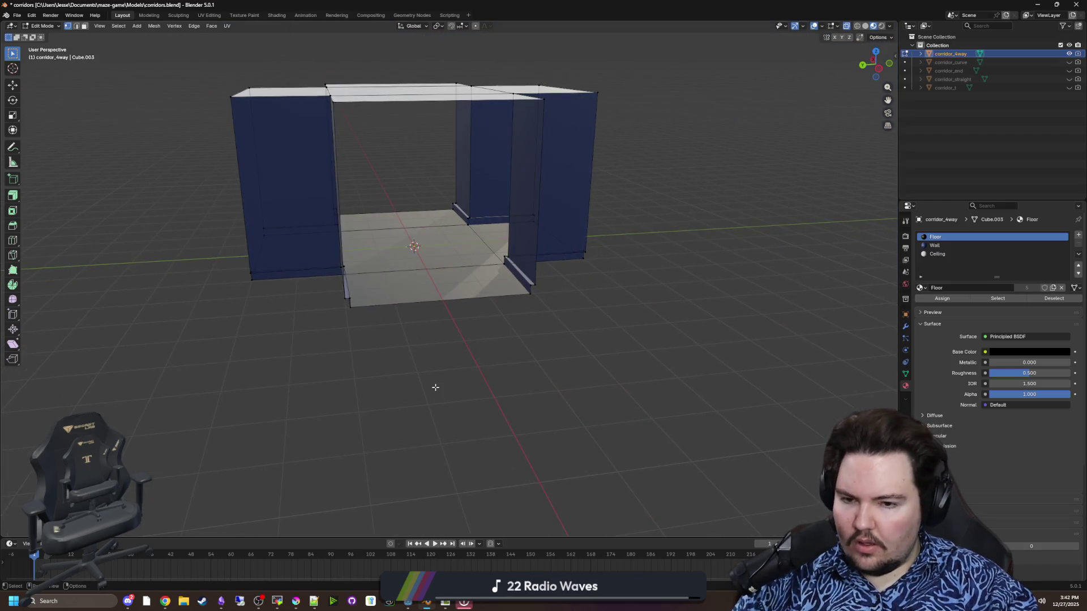
key("ctrl+s")
key("alt+Tab")
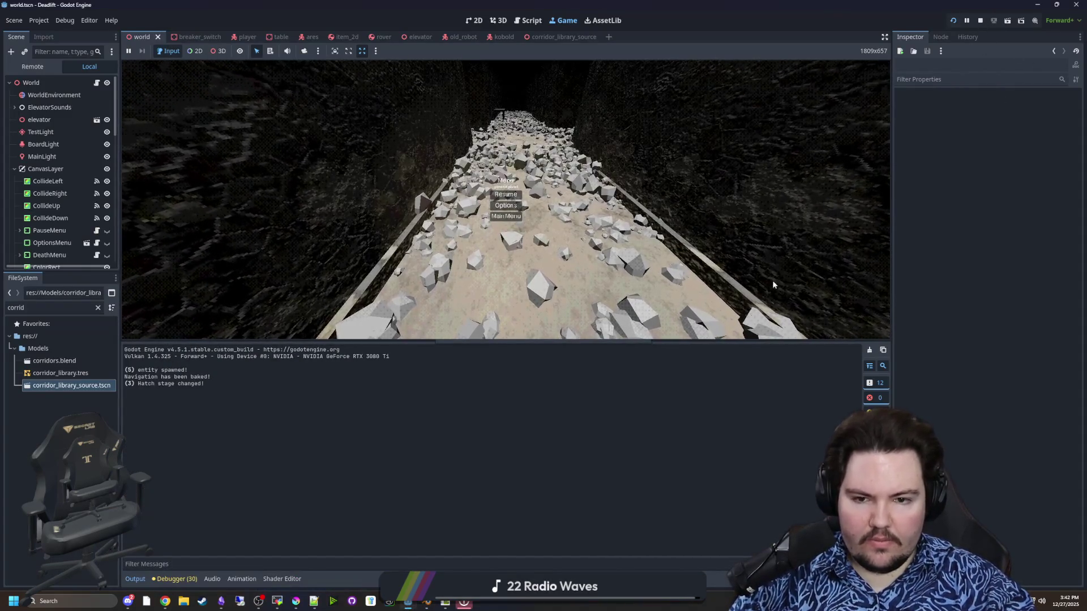
Step: Stop the running game and open corridor_library_source.tscn in the 3D view
left_click(982, 18)
double_click(84, 386)
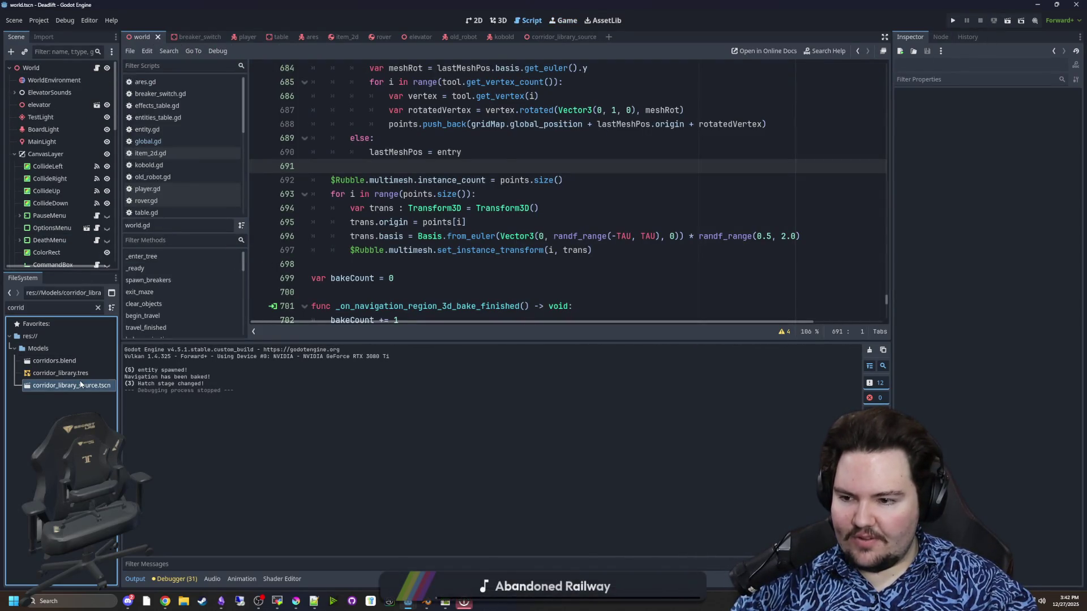
left_click(508, 21)
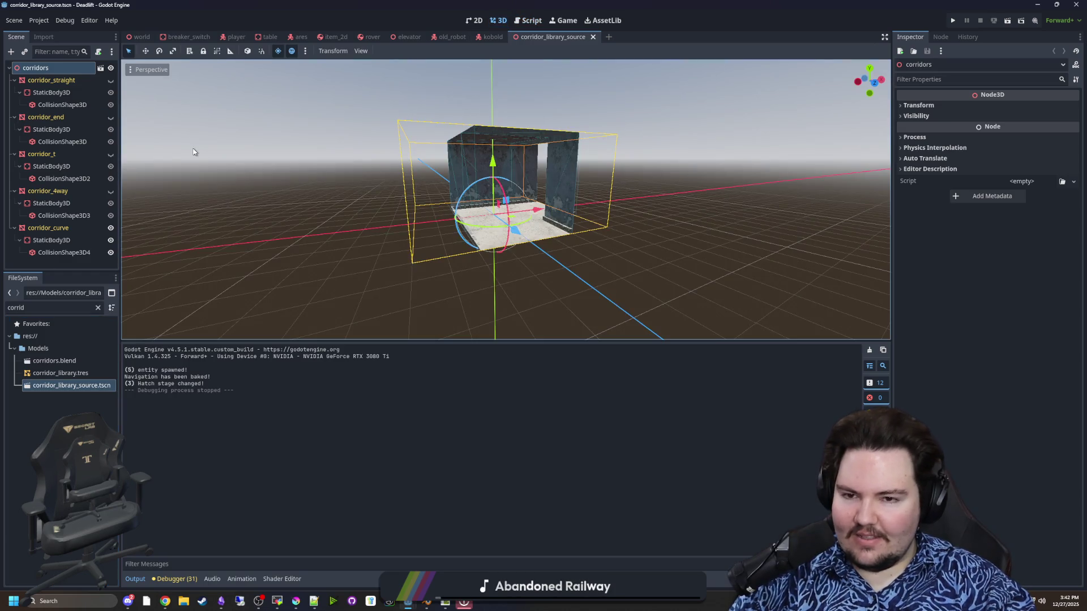
left_click(252, 171)
scroll(253, 171, "up", 5)
Step: Export the scene as a MeshLibrary over corridor_library.tres, save, and run the project
left_click(14, 20)
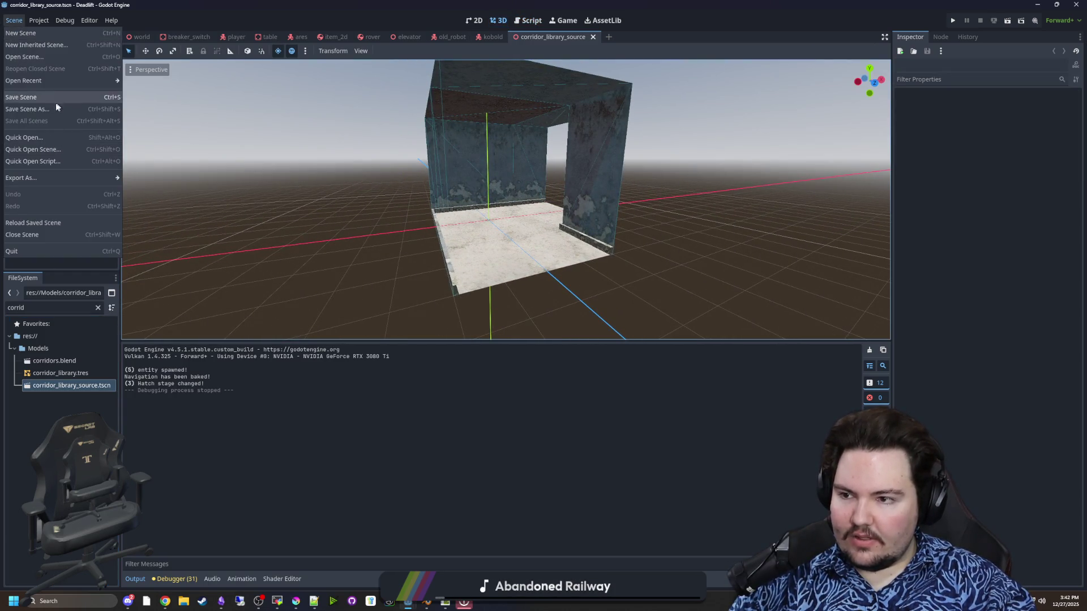
mouse_move(80, 182)
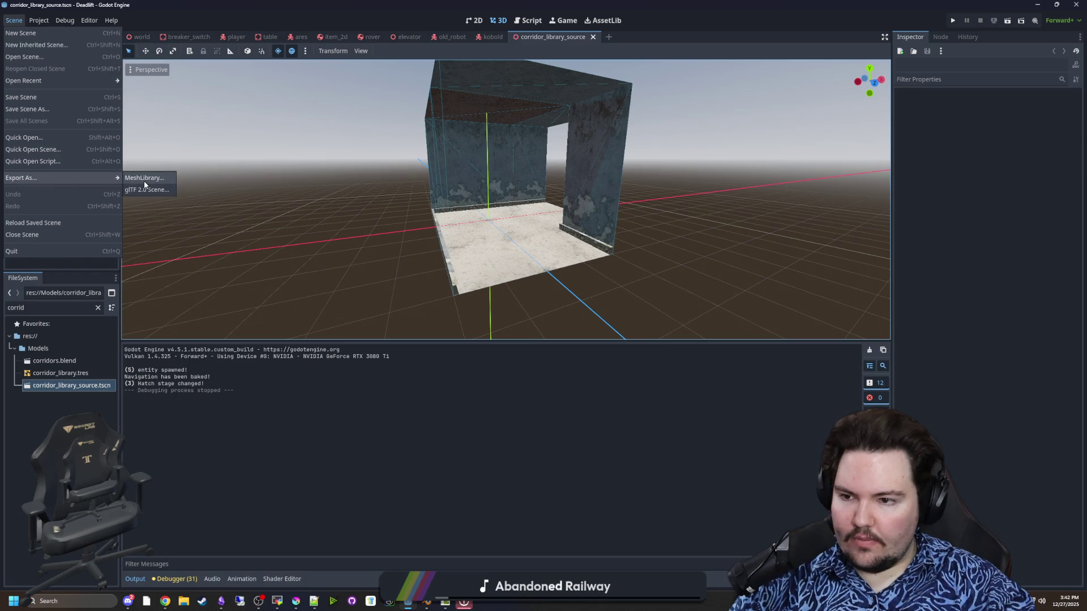
left_click(143, 178)
left_click(468, 444)
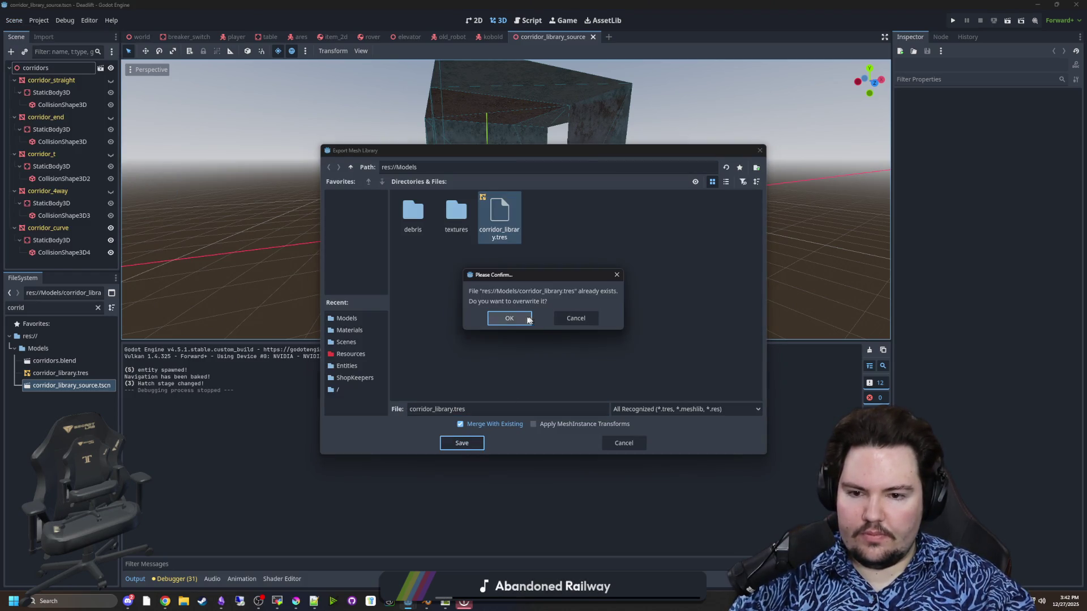
left_click(510, 315)
key("ctrl+s")
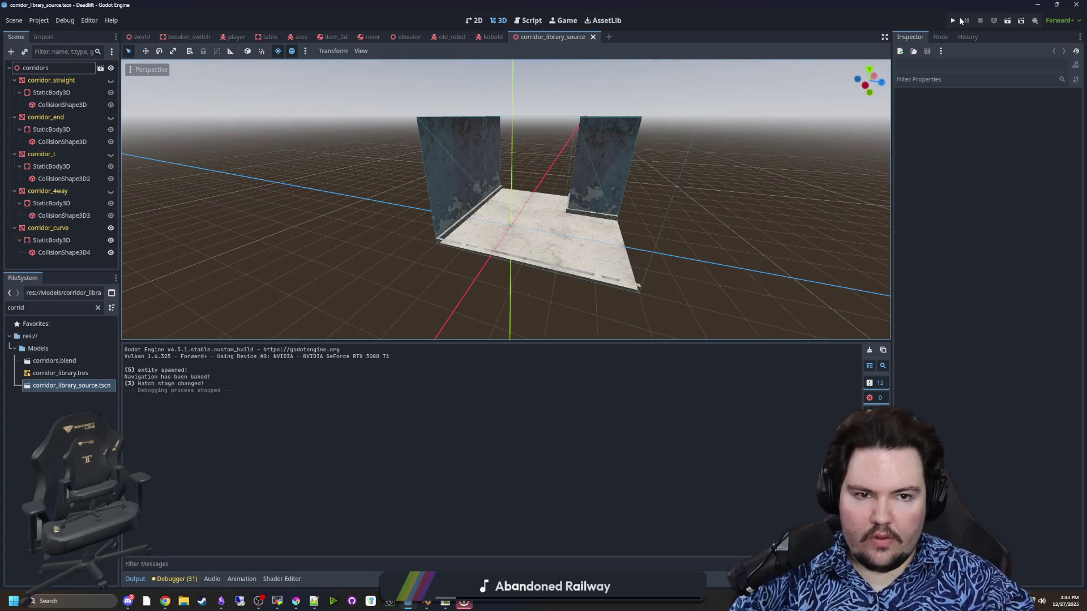
left_click(953, 20)
left_click(428, 603)
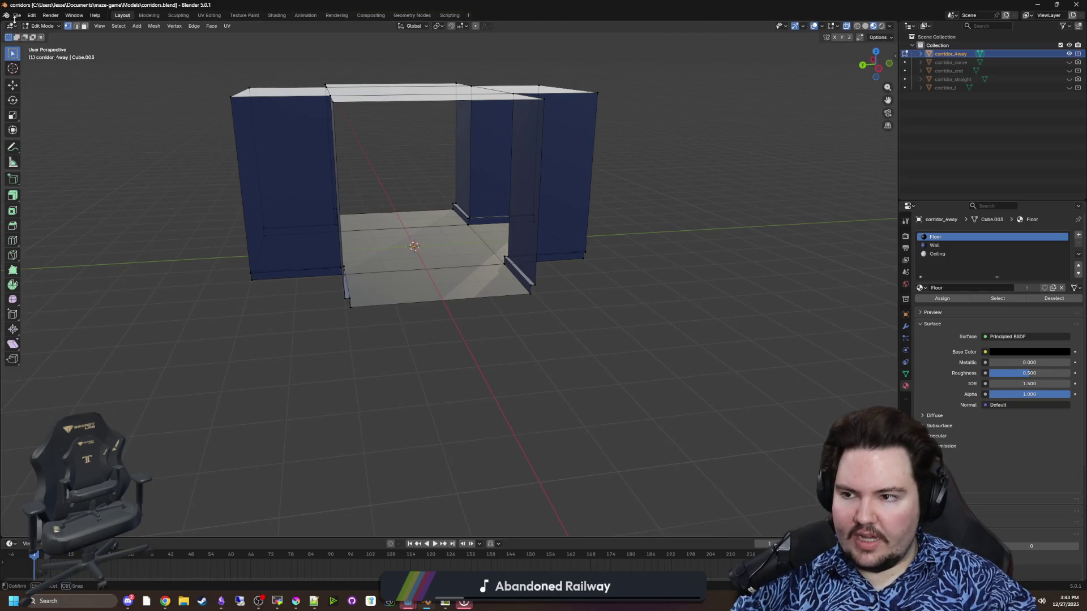
left_click(17, 15)
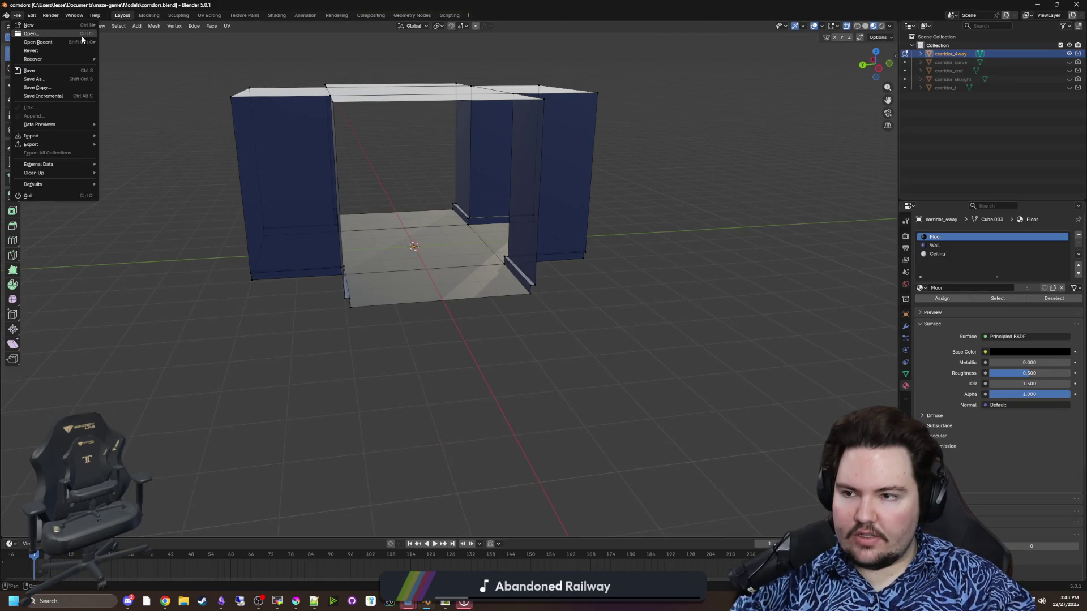
mouse_move(75, 40)
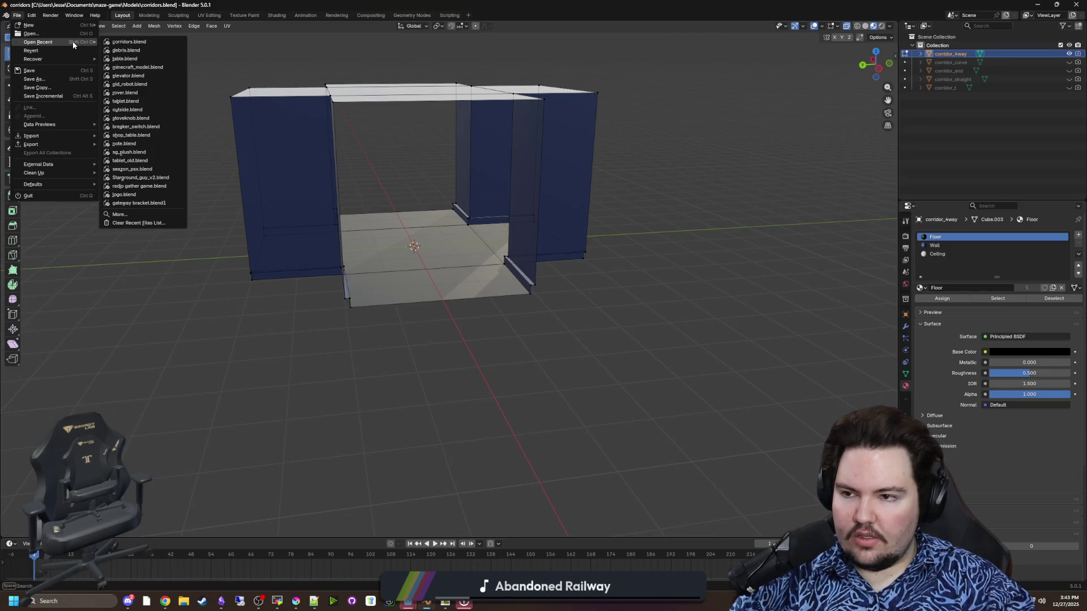
left_click(143, 51)
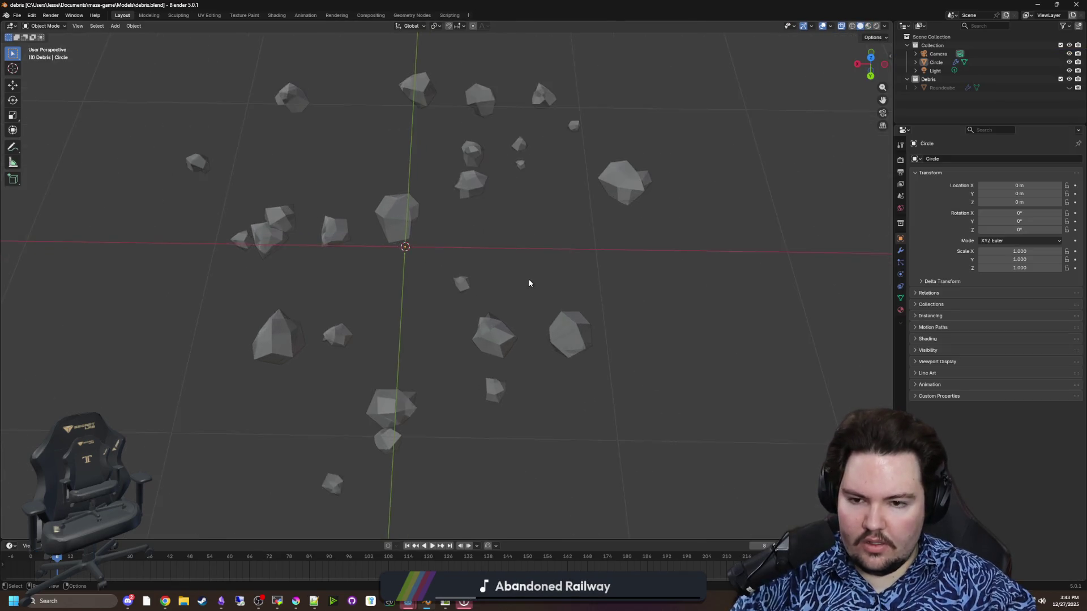
scroll(528, 284, "down", 3)
mouse_move(528, 283)
left_mouse_down()
mouse_move(480, 249)
mouse_move(483, 317)
mouse_move(528, 313)
left_mouse_up()
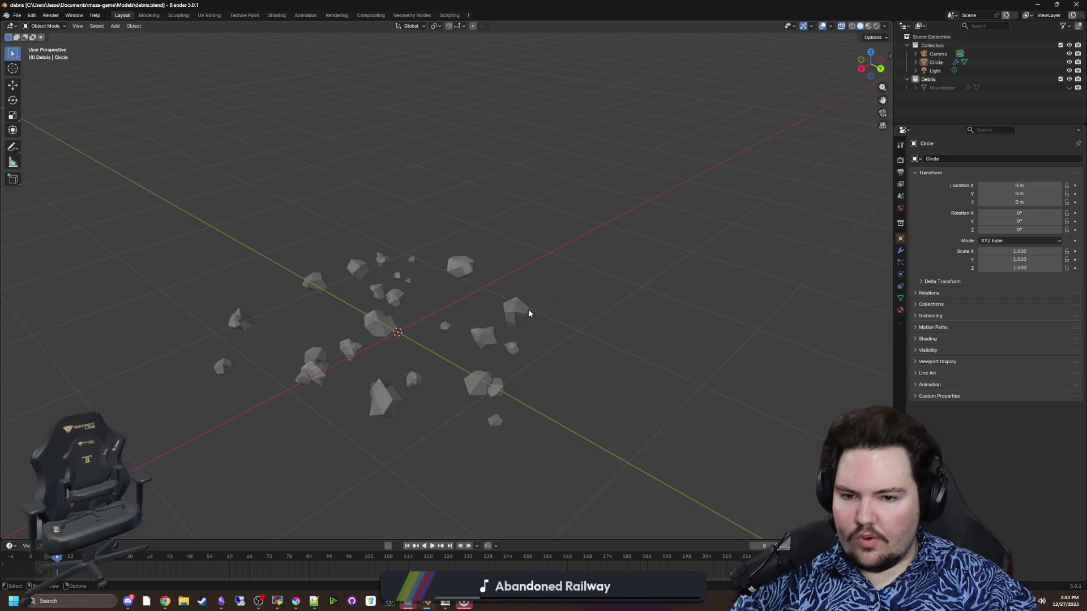
mouse_move(580, 269)
left_mouse_down()
mouse_move(517, 284)
mouse_move(573, 325)
left_mouse_up()
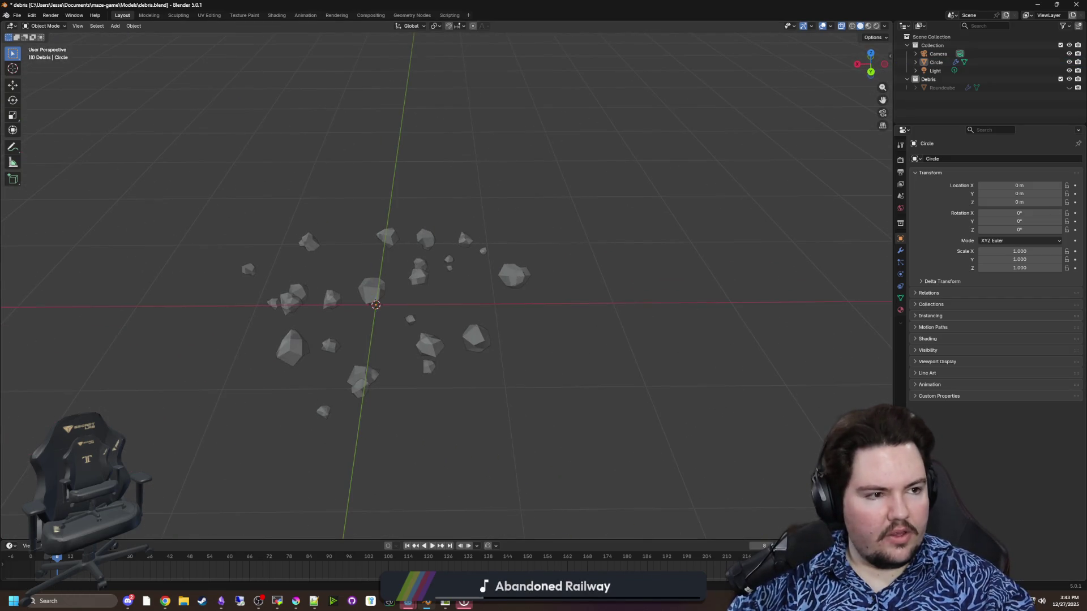
left_click(524, 280)
left_click(617, 271)
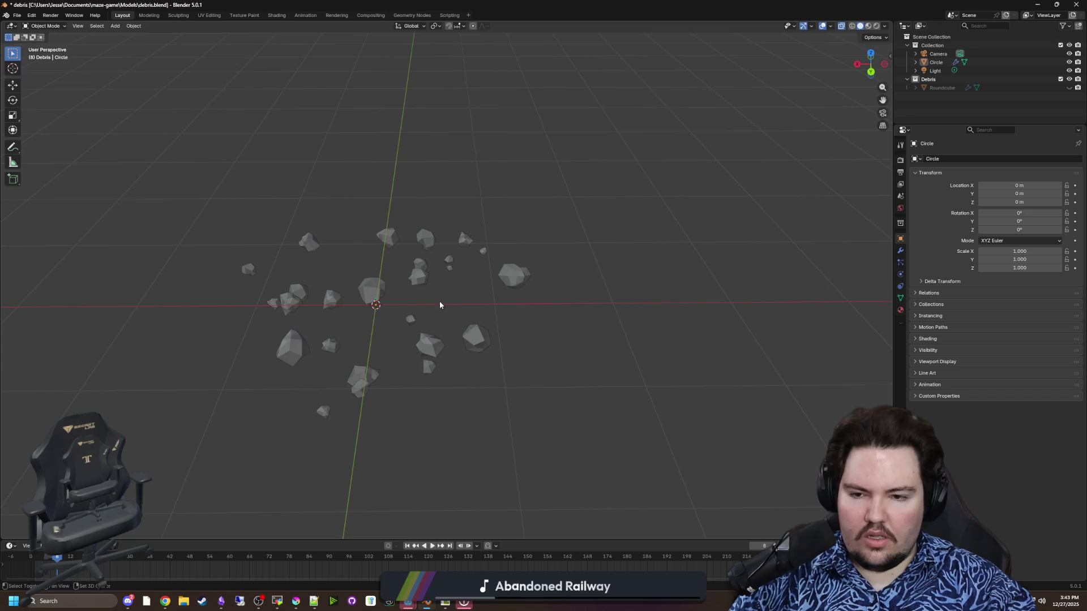
left_click(526, 282)
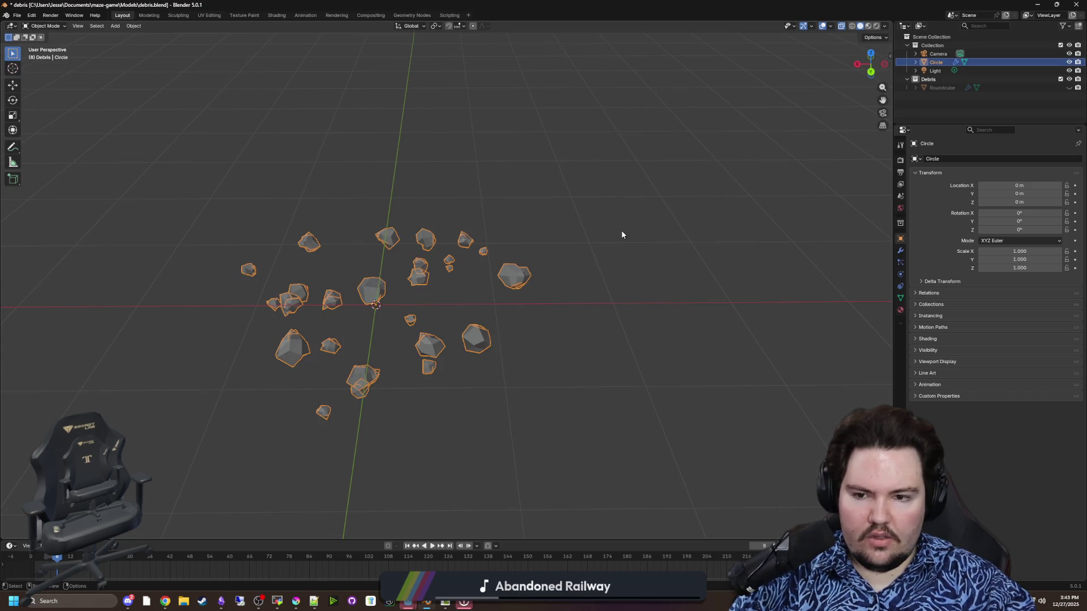
Step: Duplicate Circle, hide the original, enlarge the copy's disc, and set Scatter on Surface Amount to 6
key("shift+d")
left_click(1069, 61)
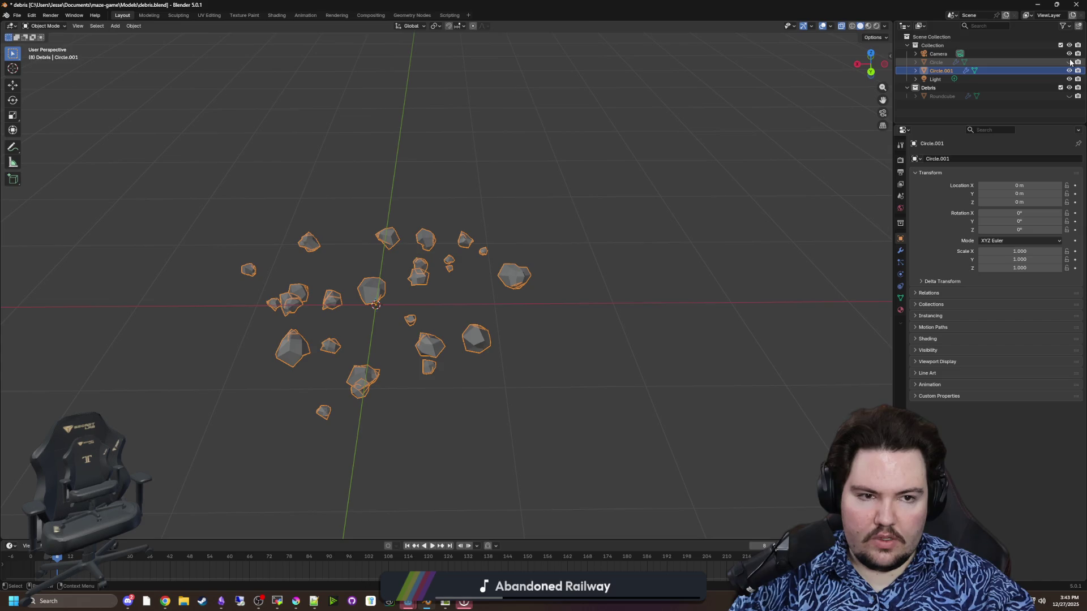
mouse_move(517, 274)
left_mouse_down()
mouse_move(577, 303)
mouse_move(557, 324)
left_mouse_up()
key("Tab")
left_click(592, 331)
left_click(900, 250)
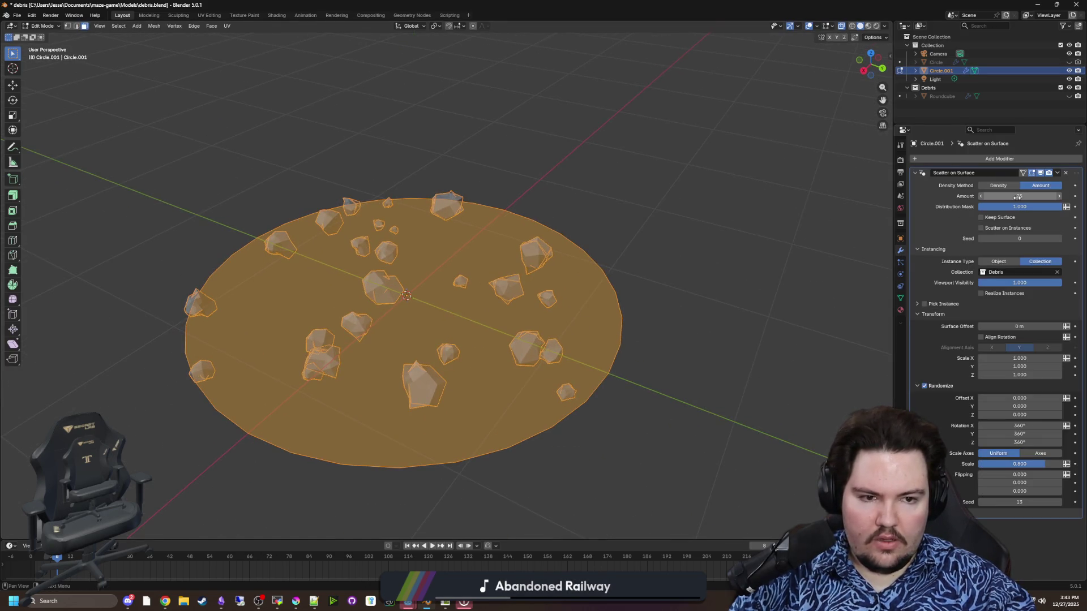
left_click_drag(1017, 196, 1007, 196)
mouse_move(796, 270)
left_mouse_down()
mouse_move(648, 301)
mouse_move(710, 278)
left_mouse_up()
left_click(649, 299)
key("Tab")
key("shift+a")
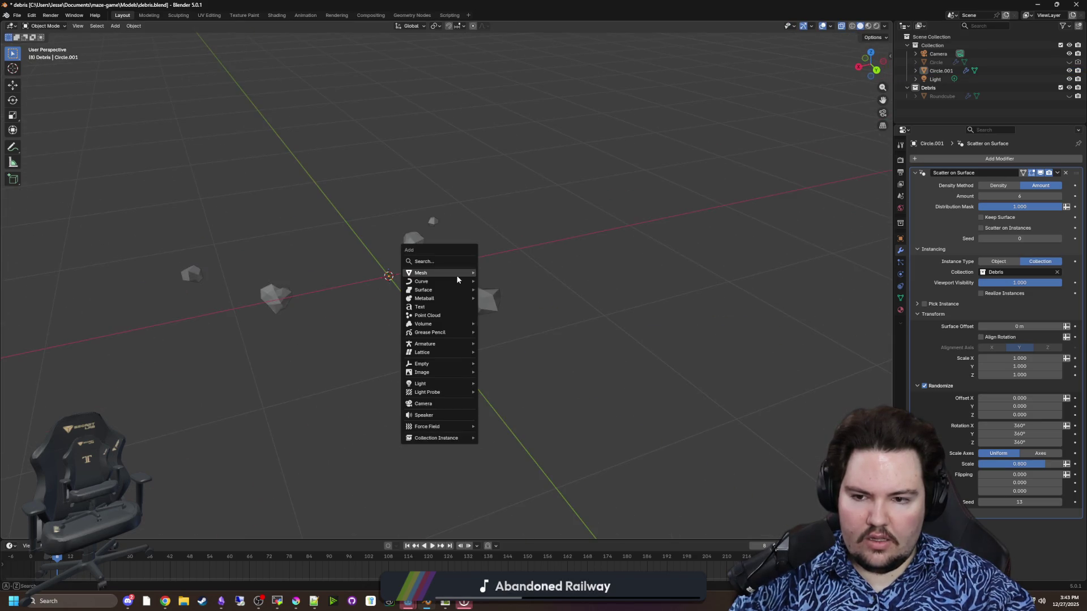
Step: Add a cube at the scene centre and scale it down
mouse_move(456, 275)
left_click(496, 281)
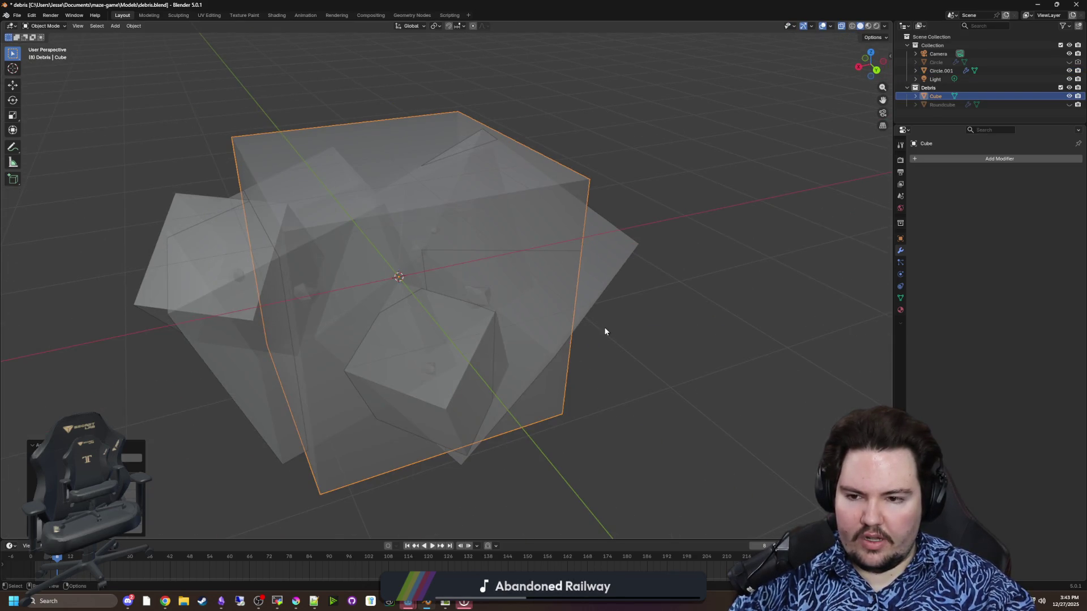
key("s")
left_click(426, 273)
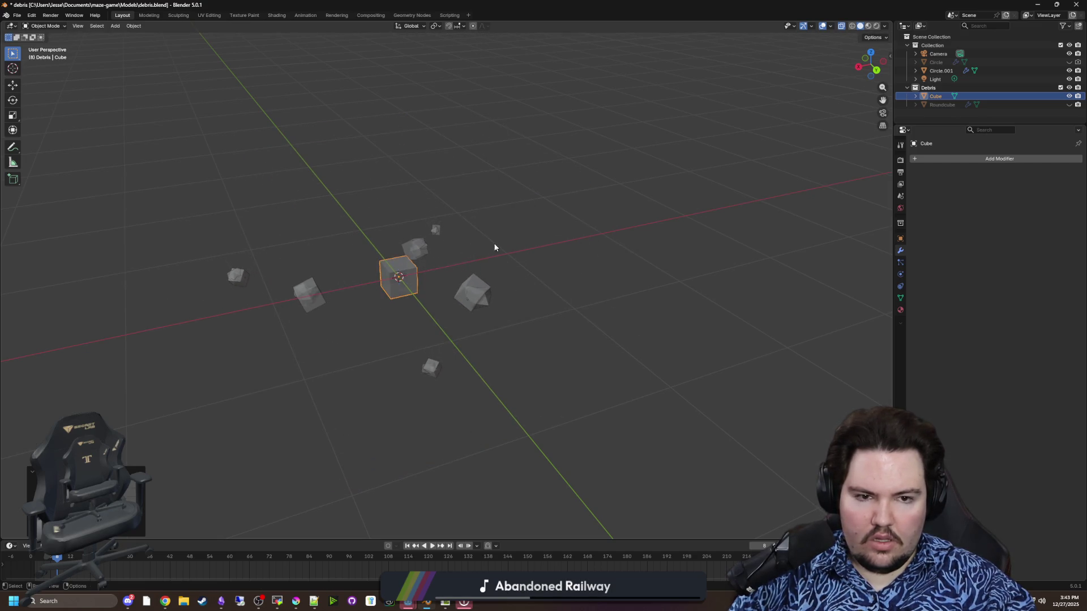
left_click_drag(938, 97, 942, 71)
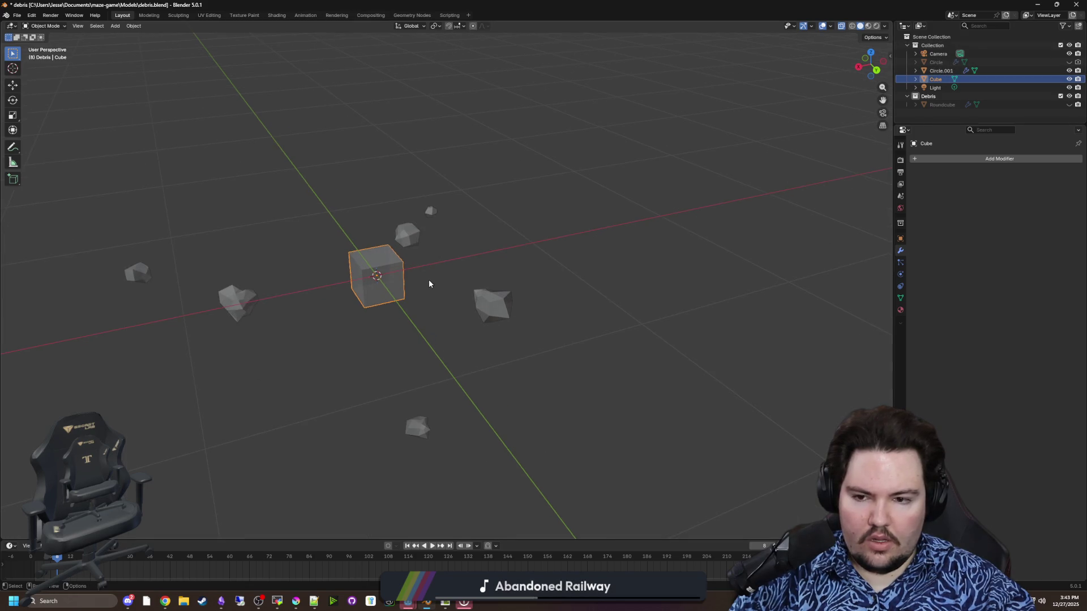
Step: Stretch the cube along Y and flatten its top into a thin plank
key("Tab")
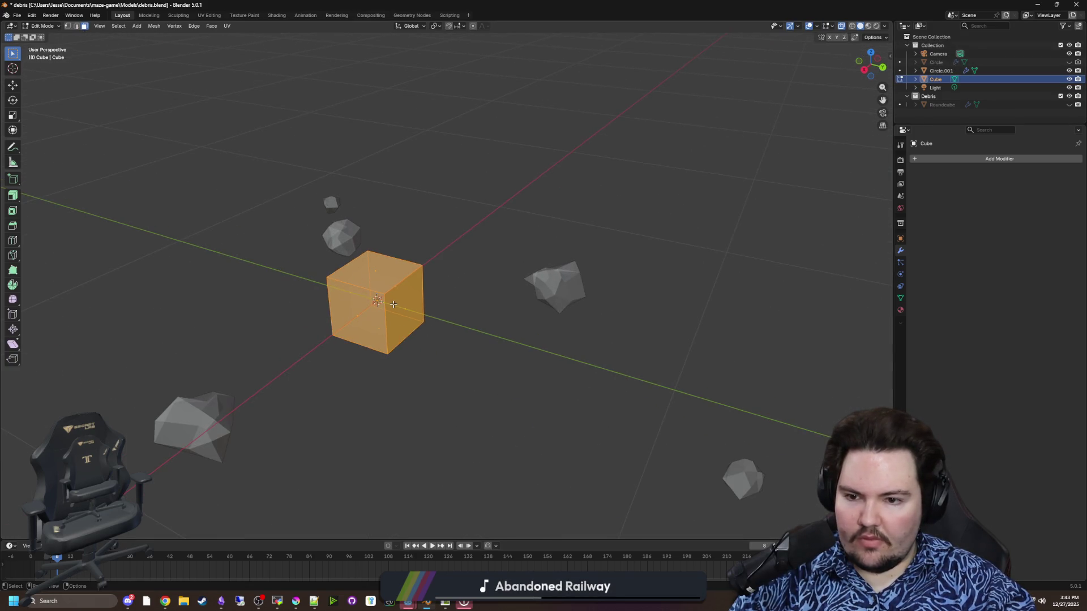
left_click(419, 319)
key("g")
key("x")
key("y")
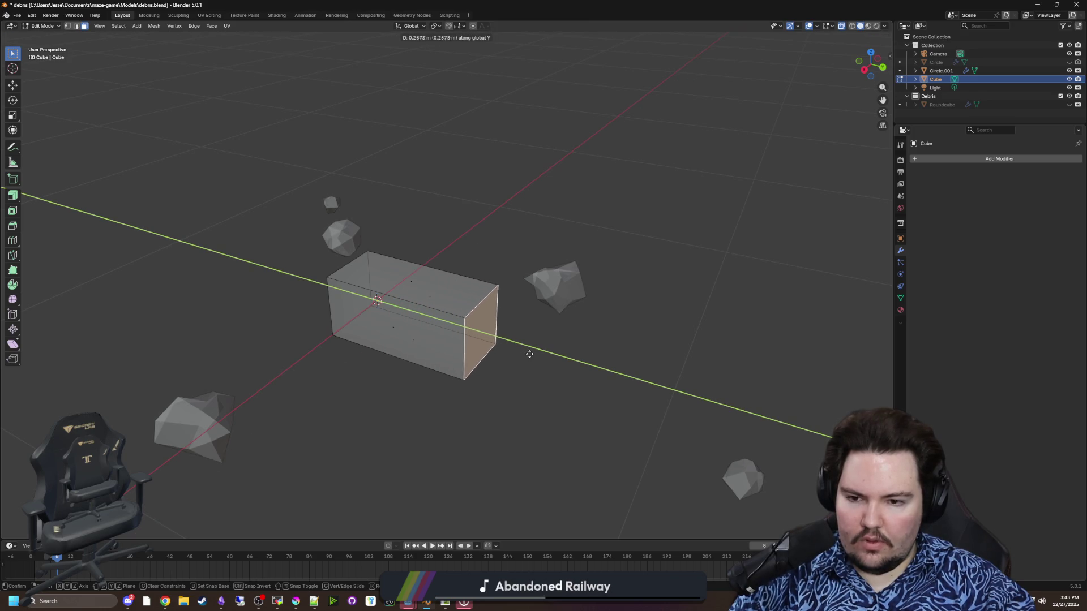
left_click(529, 354)
left_click(362, 303)
key("g")
key("z")
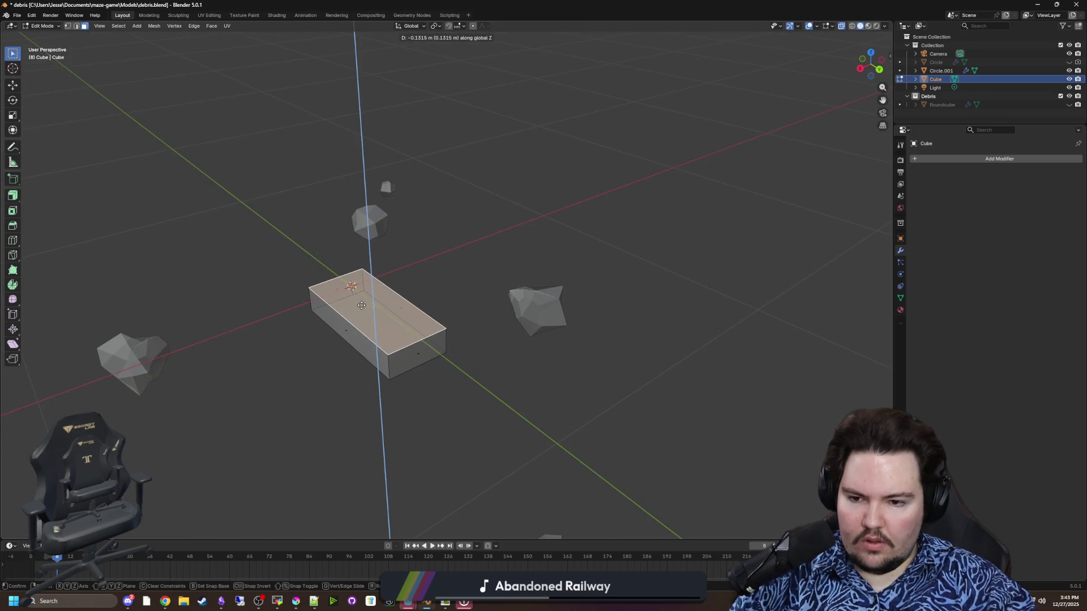
left_click(361, 306)
key("Tab")
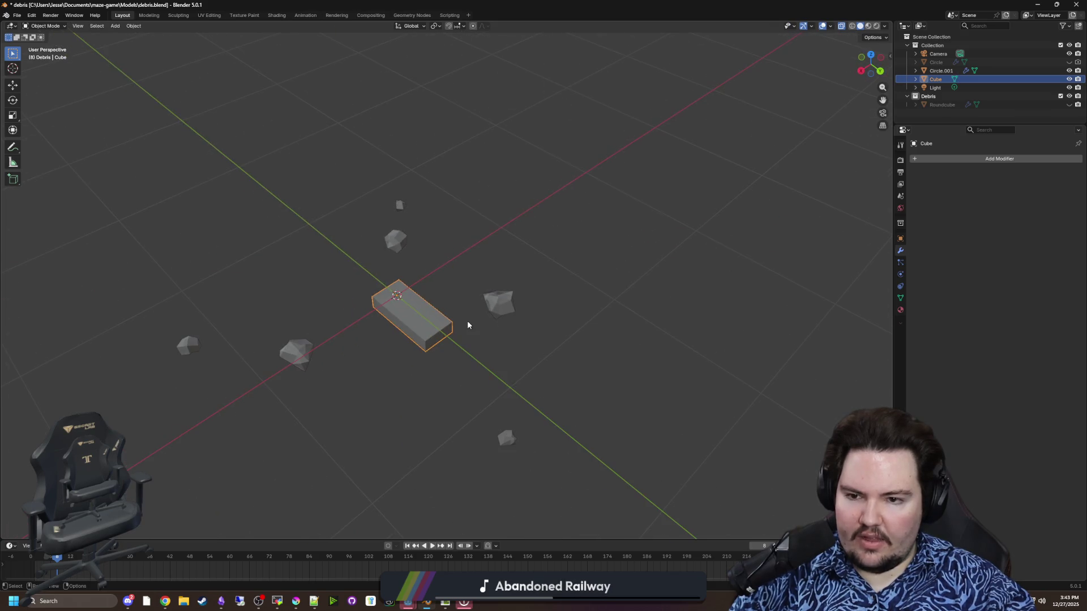
Step: Shade the plank smooth
mouse_move(468, 325)
left_mouse_down()
mouse_move(546, 295)
mouse_move(525, 270)
left_mouse_up()
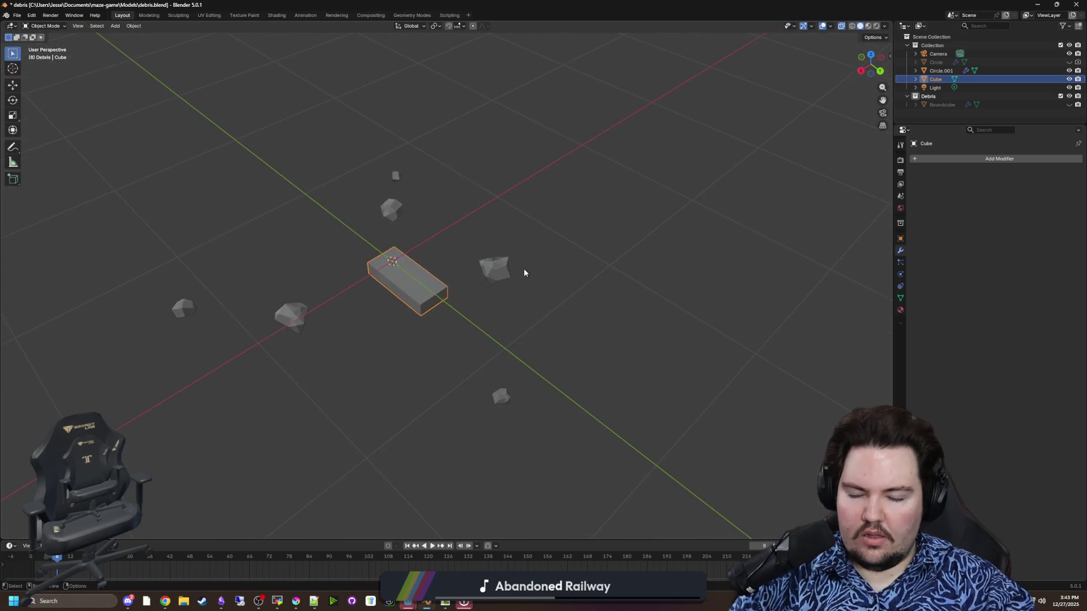
left_click(487, 262)
left_click(402, 297)
right_click(402, 297)
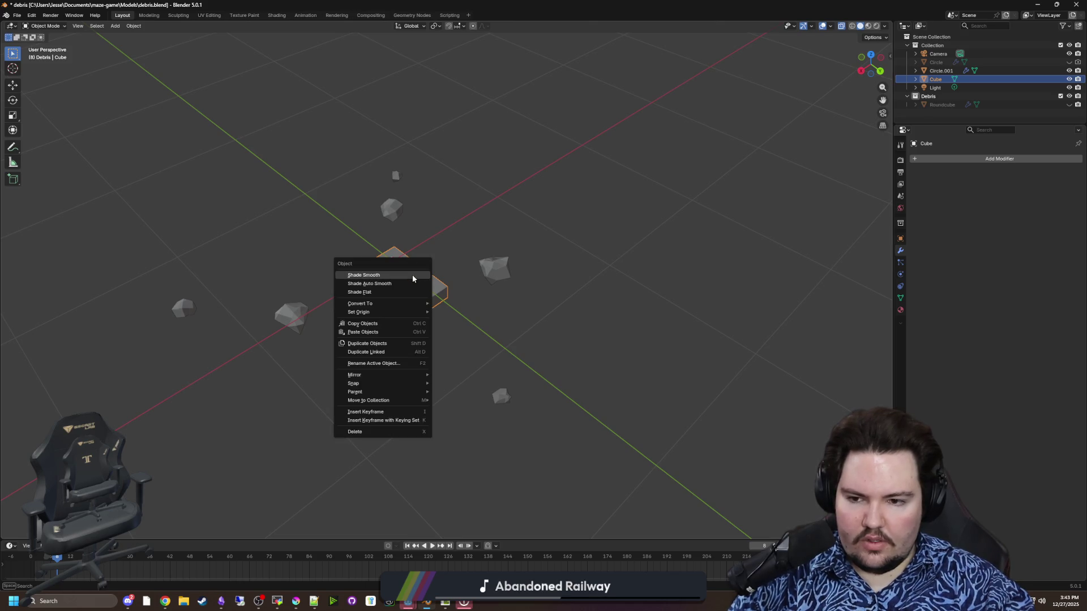
left_click(412, 276)
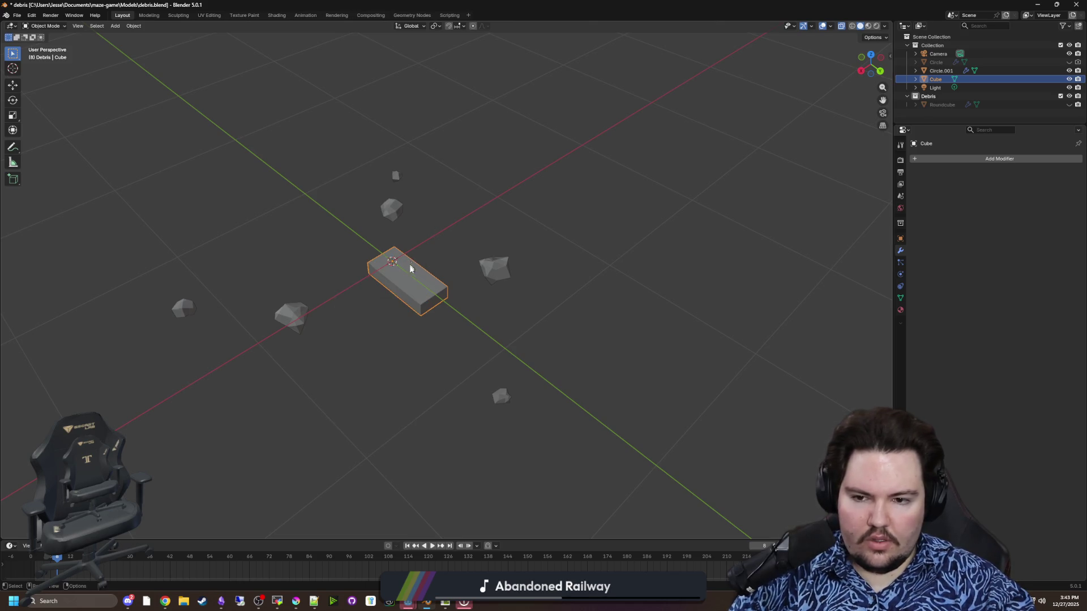
Step: Move the plank Cube into the Debris collection in the Outliner
right_click(937, 37)
key("Escape")
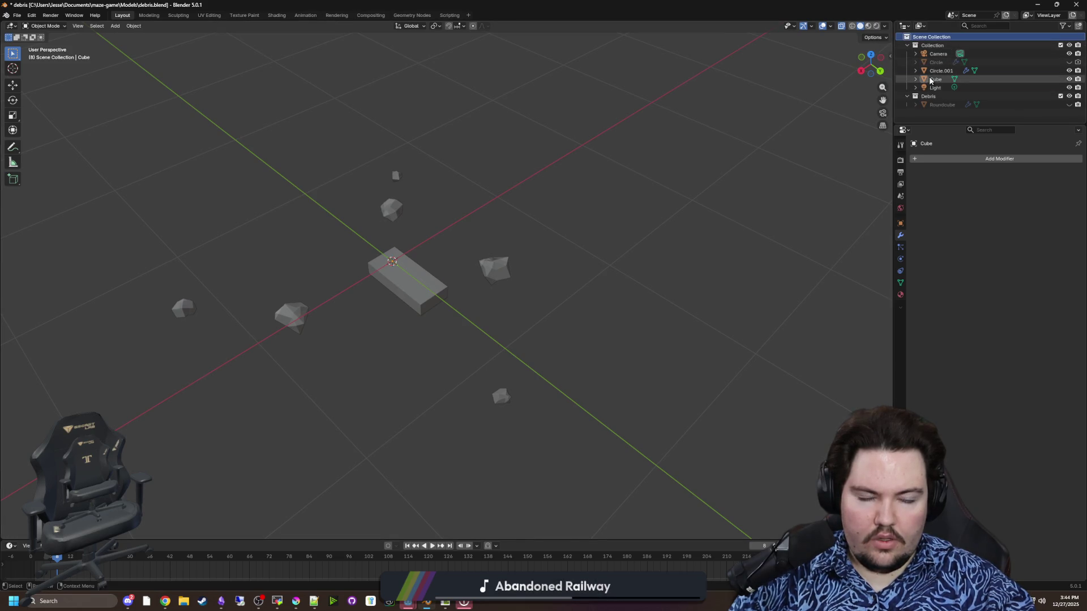
left_click_drag(935, 79, 935, 98)
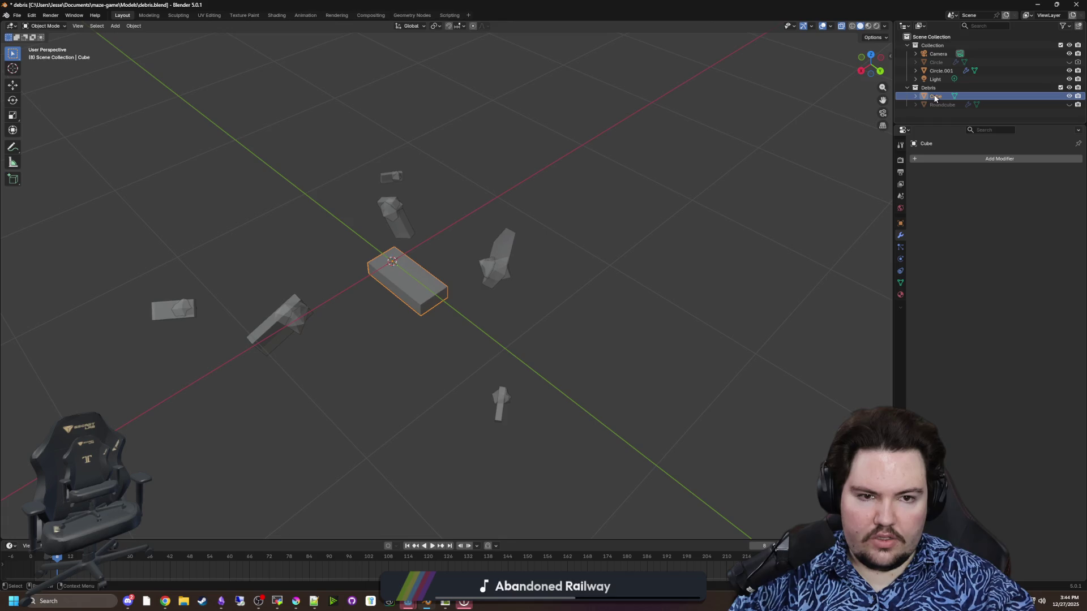
Step: Create a new collection in the outliner and name it 'Objects'
left_click(721, 186)
mouse_move(638, 239)
left_mouse_down()
mouse_move(526, 216)
mouse_move(617, 226)
mouse_move(680, 215)
left_mouse_up()
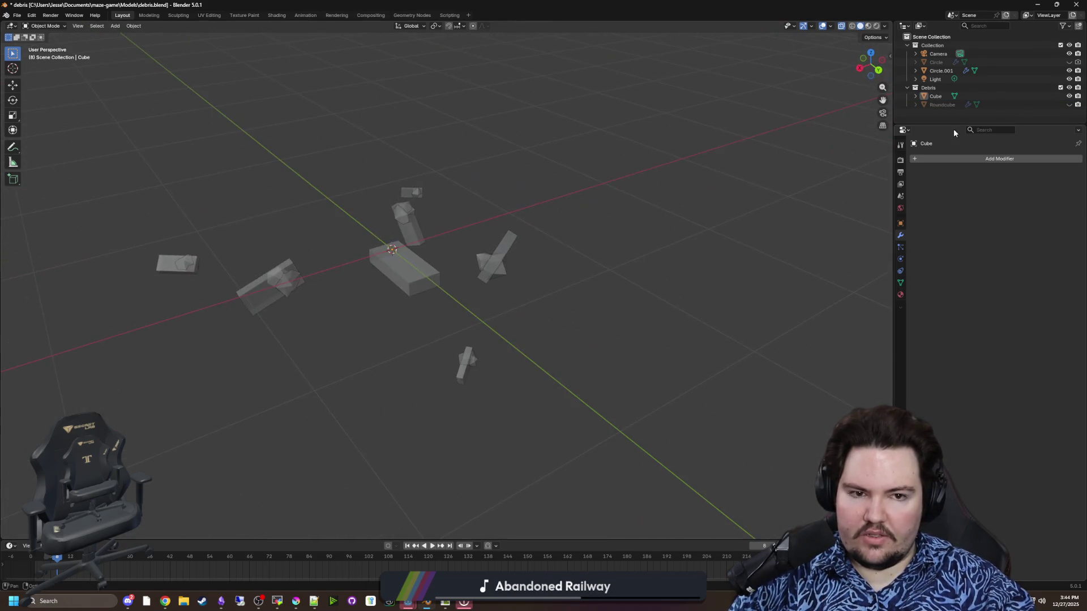
left_click(932, 100)
right_click(932, 99)
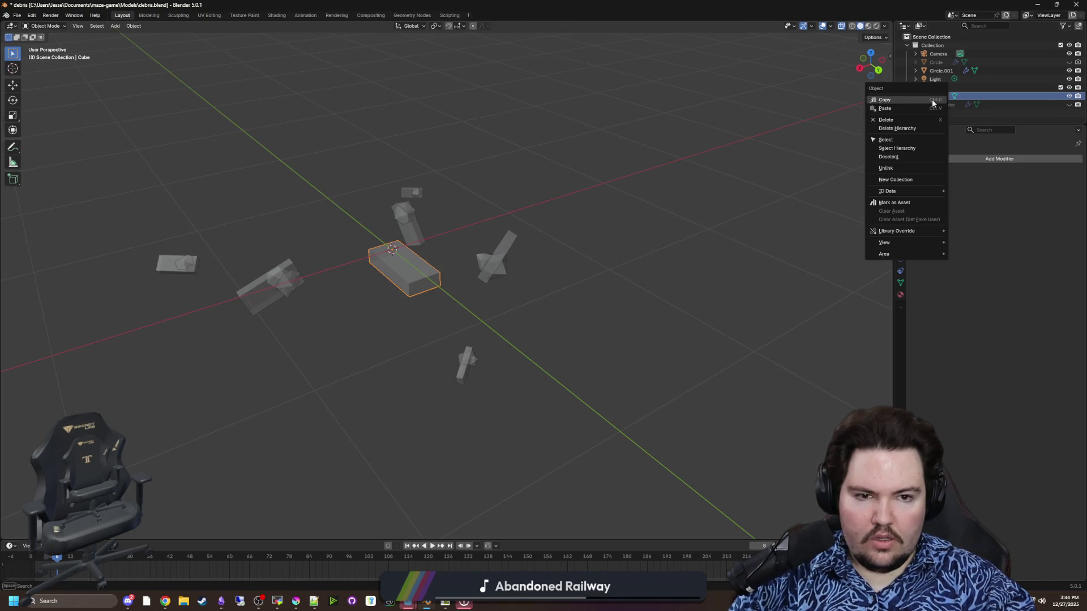
left_click(931, 39)
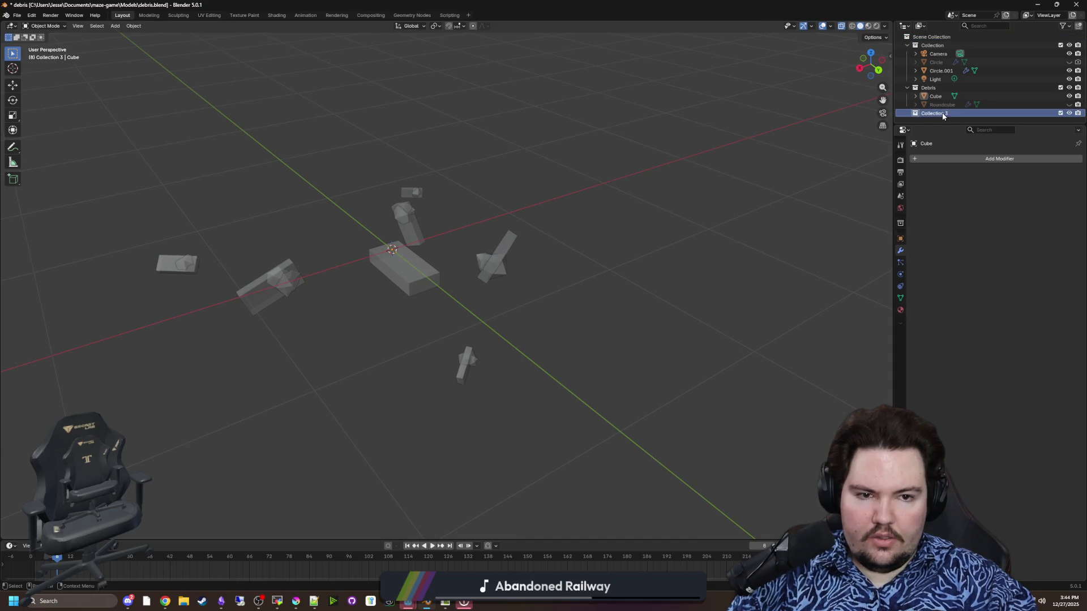
double_click(962, 113)
type("Objects")
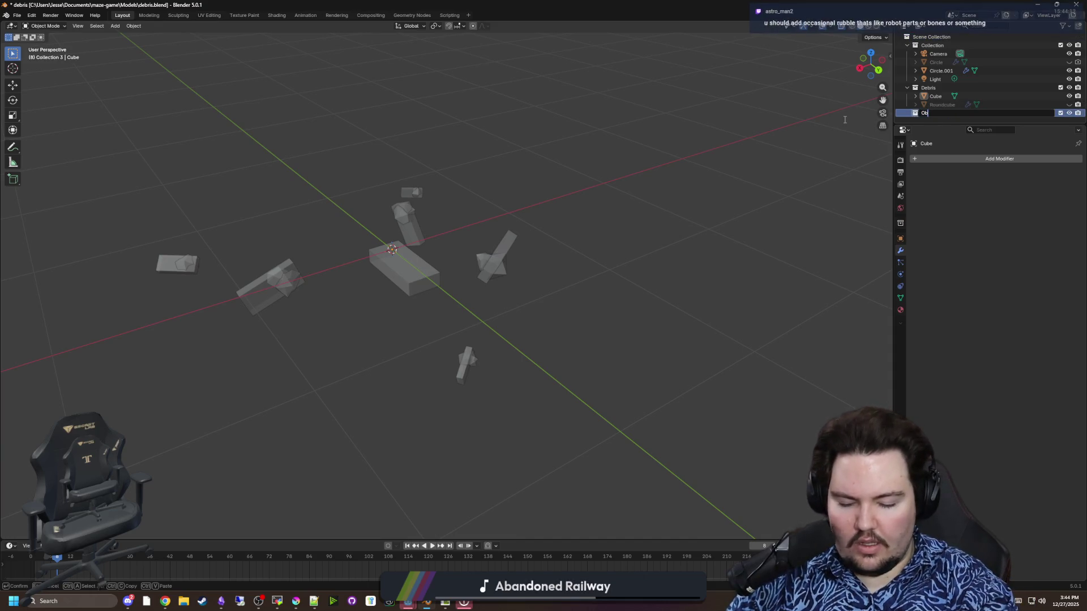
key("Return")
Step: Move the Cube plank into the Objects collection, then select Circle.001
left_click(935, 96)
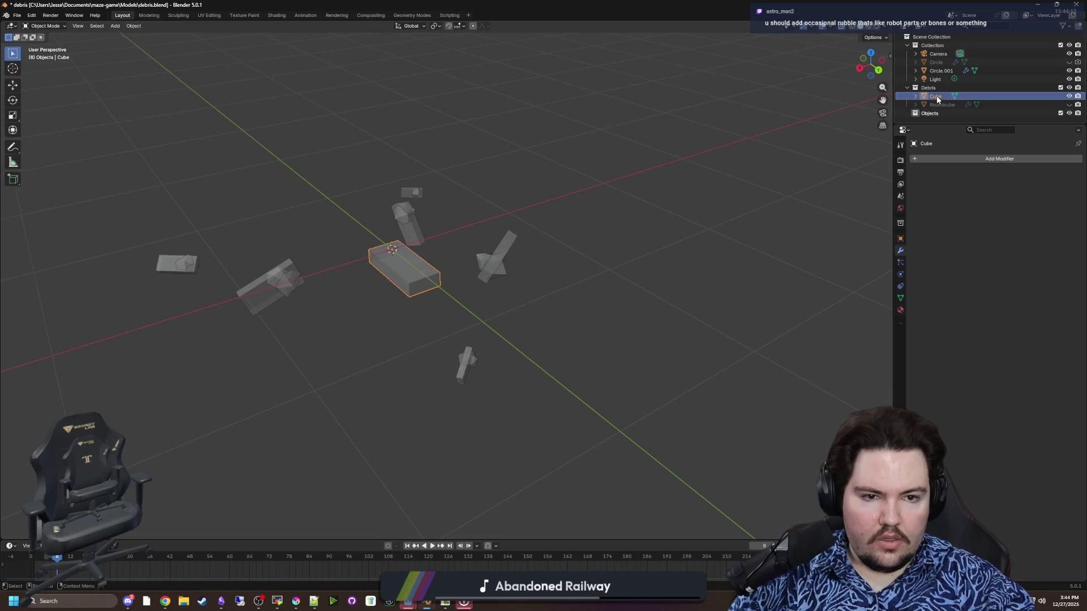
left_click_drag(935, 96, 937, 114)
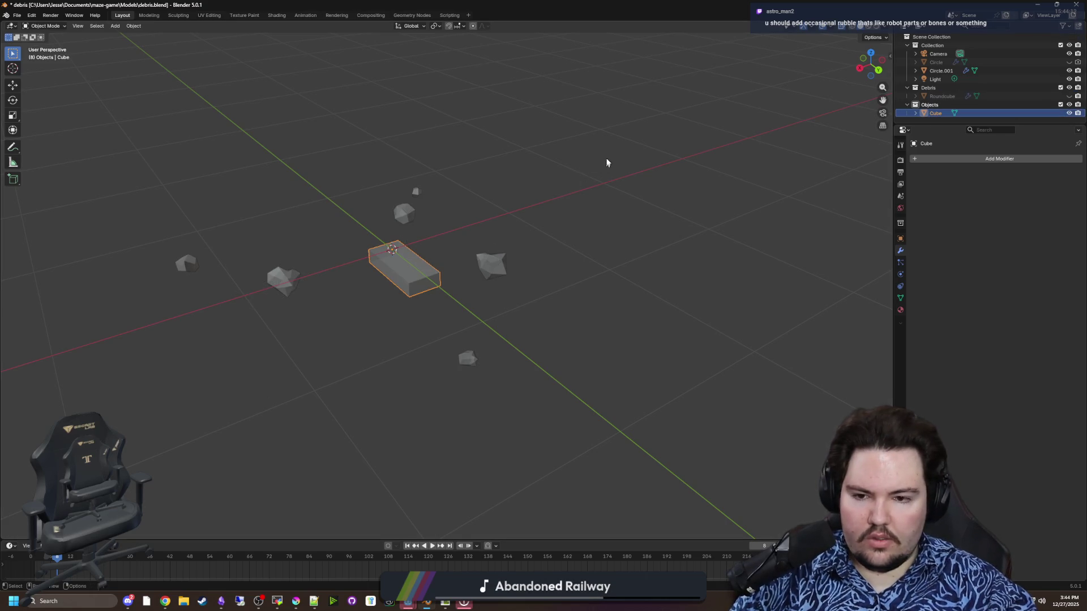
left_click(941, 71)
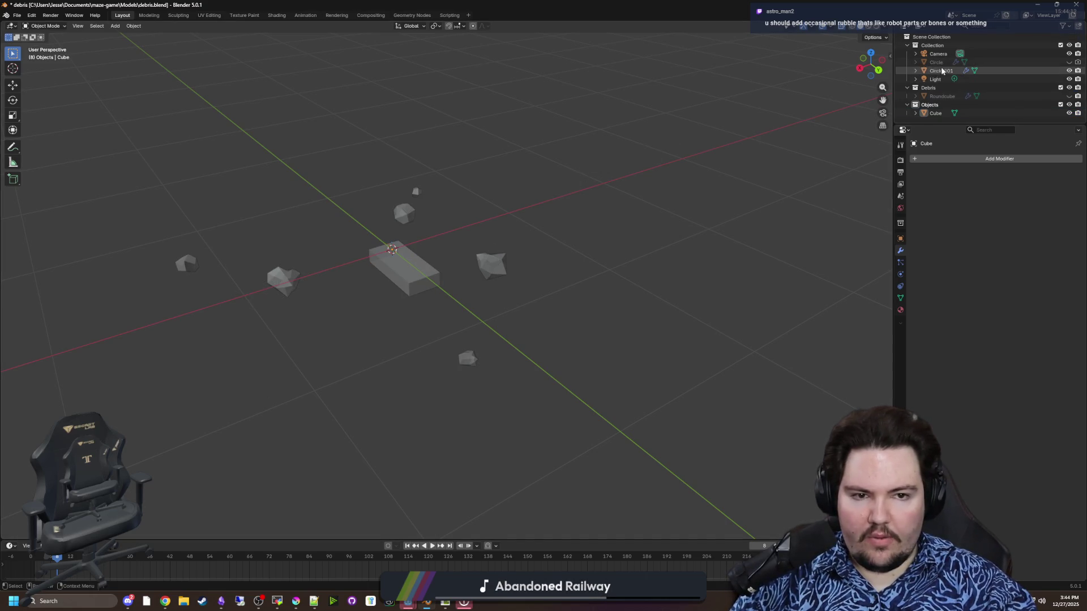
Step: Duplicate the scatter circle in place and make it scatter the Objects collection instead of Debris
key("shift+d")
right_click(513, 203)
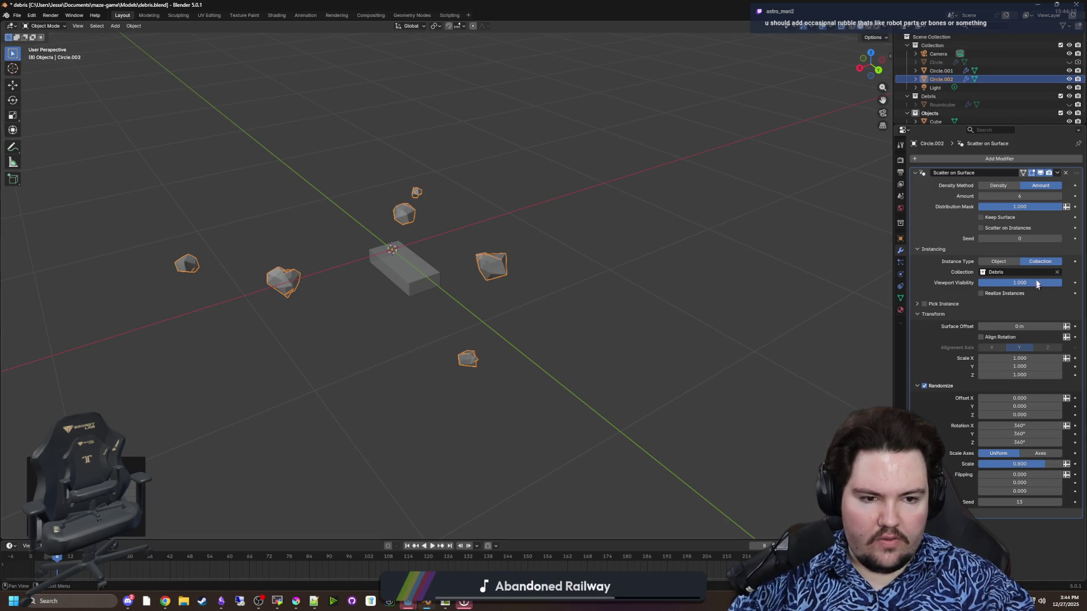
left_click(1056, 272)
left_click(994, 276)
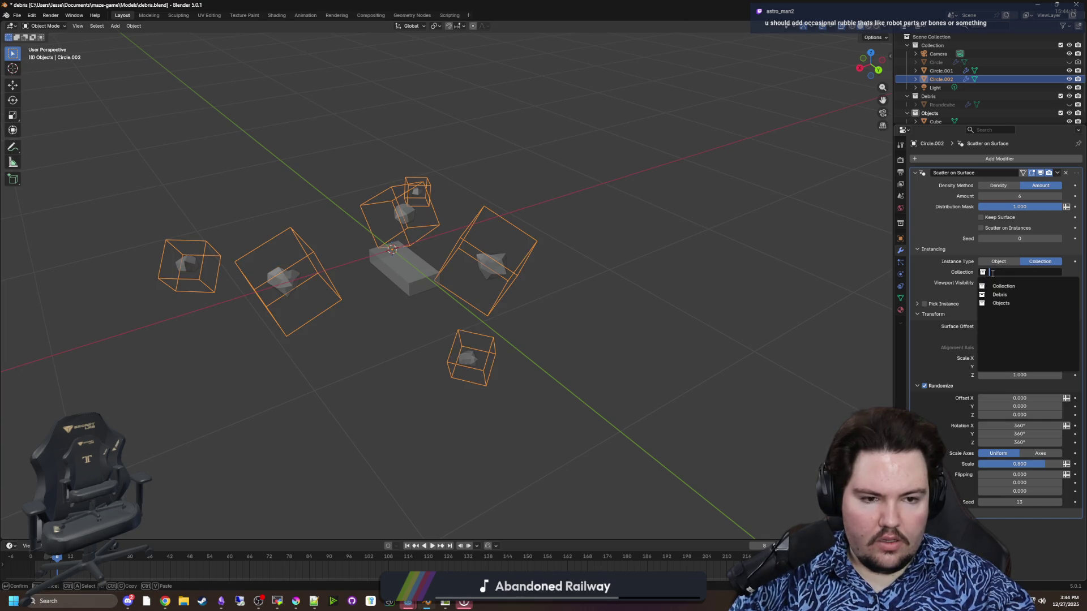
left_click(1007, 300)
Step: Set the random rotation to X 0°, Y 0° and Z 360°
left_click_drag(677, 297, 862, 351)
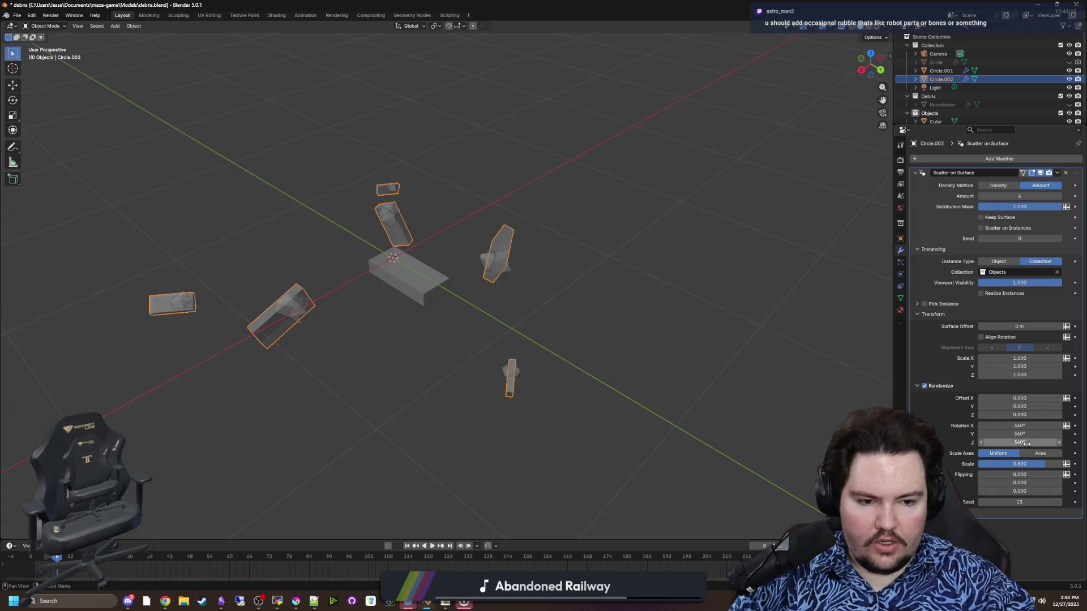
left_click_drag(1027, 442, 979, 442)
type("0")
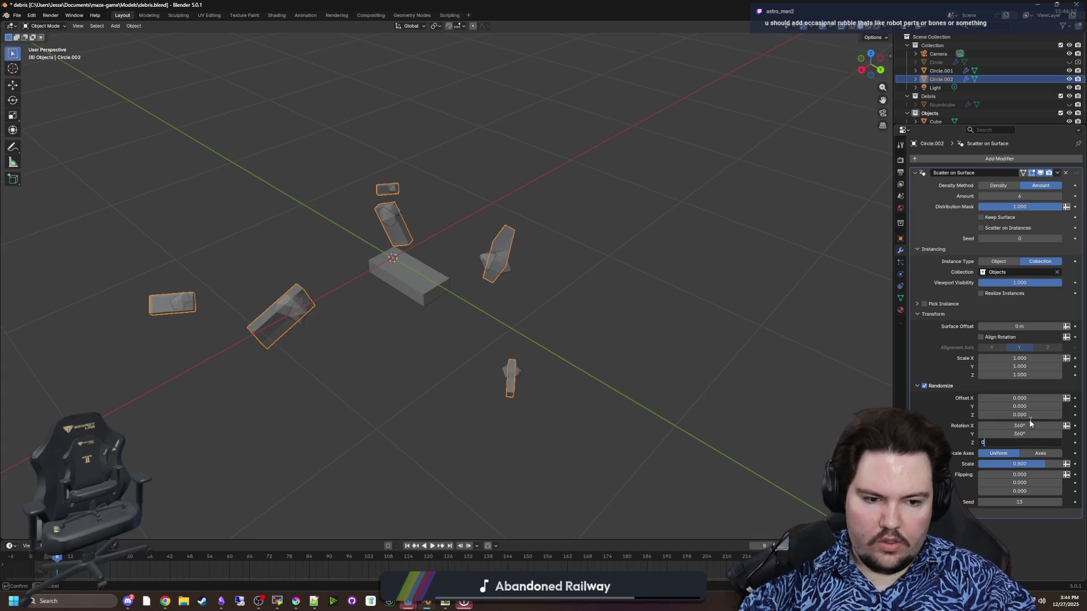
left_click(1024, 425)
type("0")
key("Return")
left_click_drag(594, 351, 894, 406)
left_click(1019, 434)
type("0")
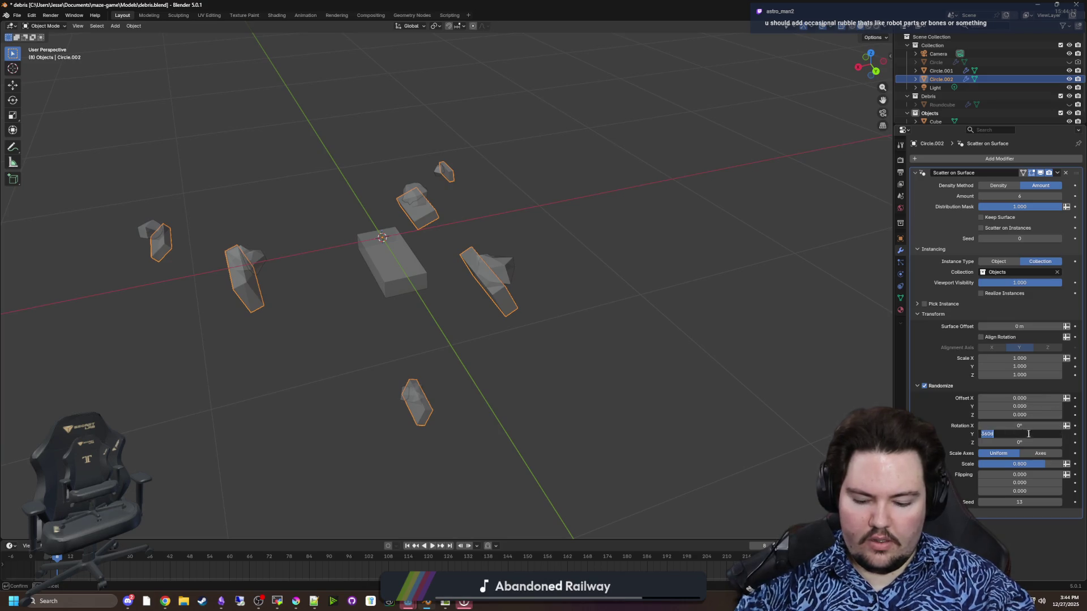
key("Return")
left_click(1031, 440)
type("360")
key("Return")
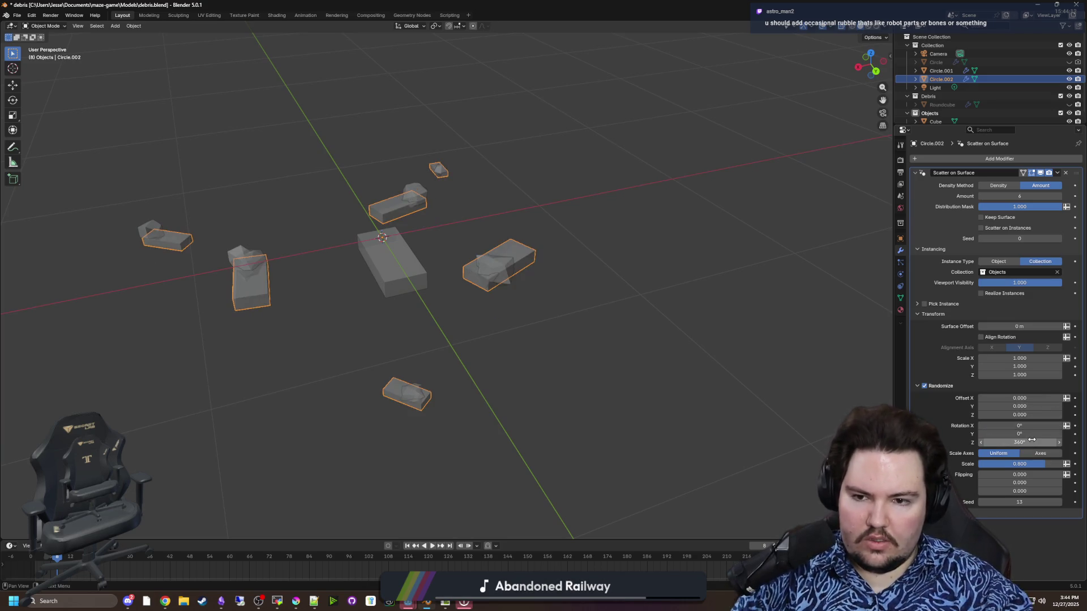
Step: Set the random scale to 0 so the planks keep their size
left_click_drag(679, 353, 821, 368)
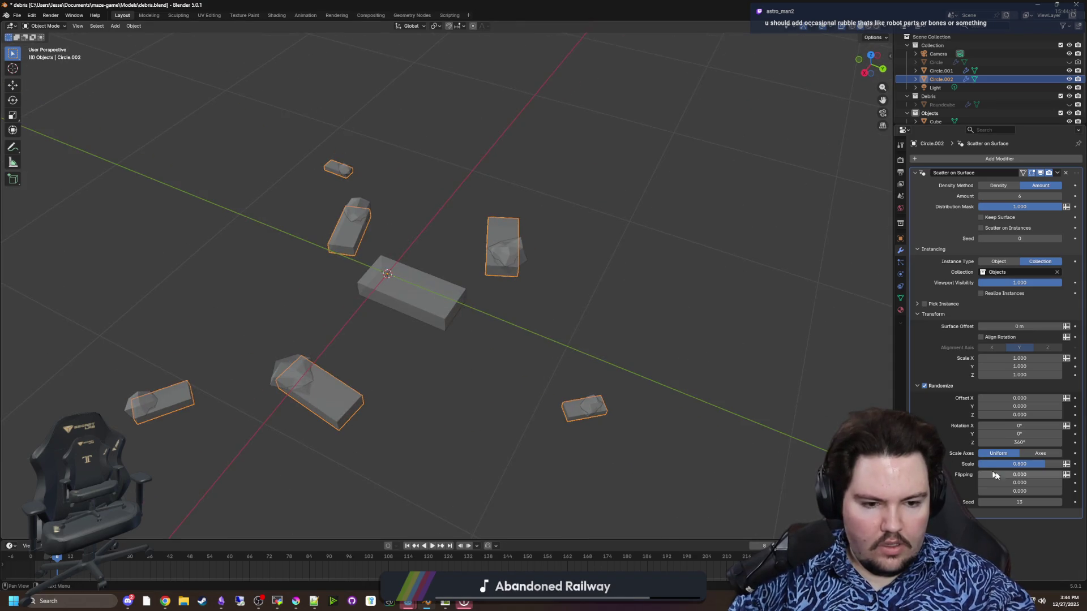
left_click(1019, 464)
type("1")
key("Return")
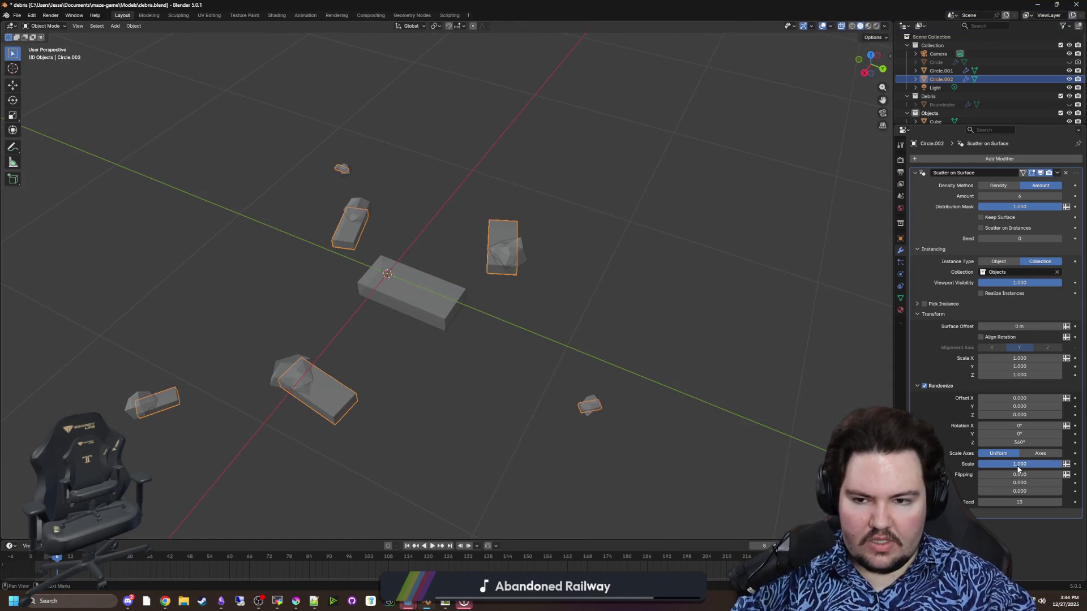
left_click(1018, 464)
type("0")
key("Return")
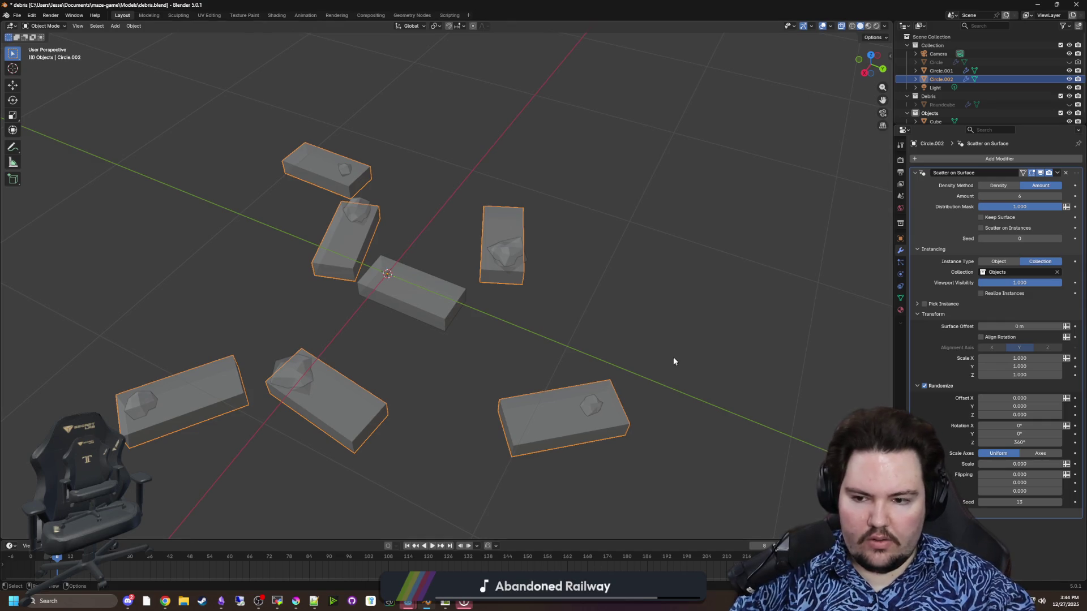
Step: Deselect the pieces and step the random seed up to 17
left_click(755, 303)
left_click(1059, 502)
left_click(1059, 503)
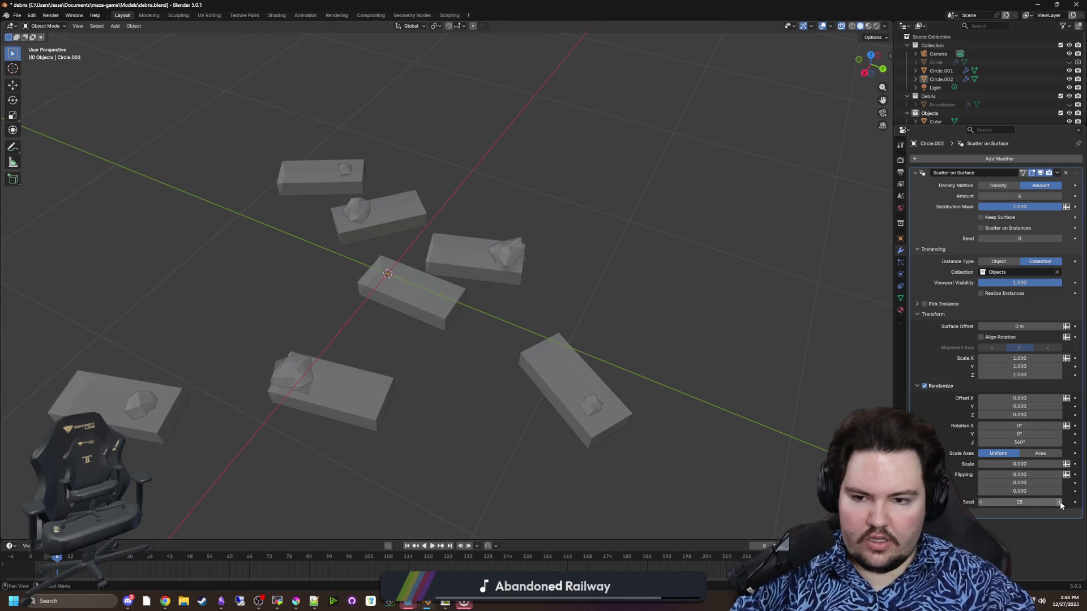
left_click(1059, 502)
left_click(1059, 503)
scroll(600, 277, "down", 4)
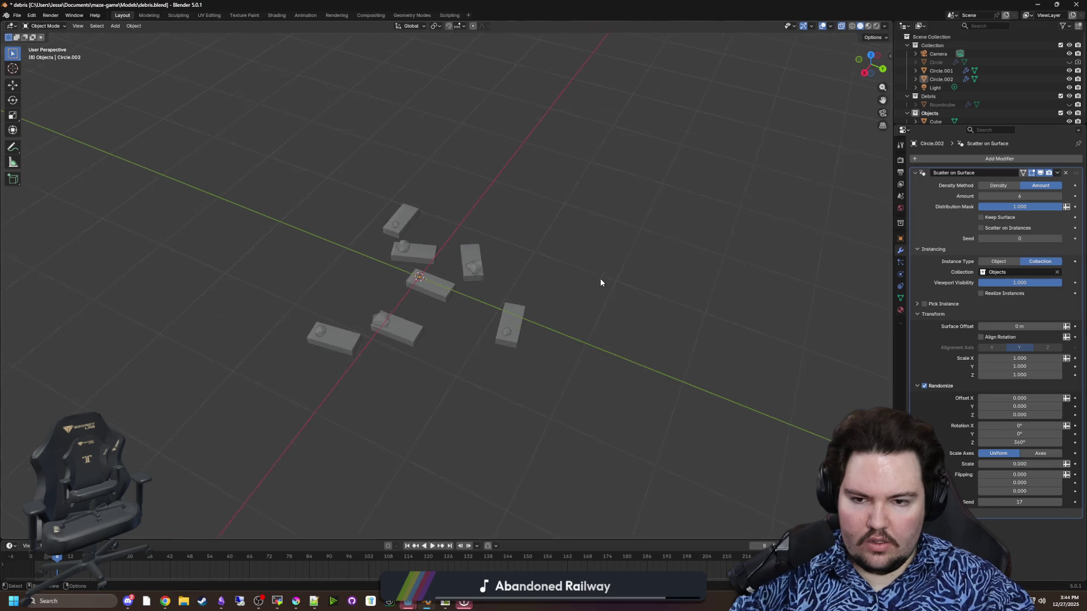
Step: Put the circle in Edit Mode and turn off X-ray to see solid pieces
scroll(598, 253, "up", 1)
key("Tab")
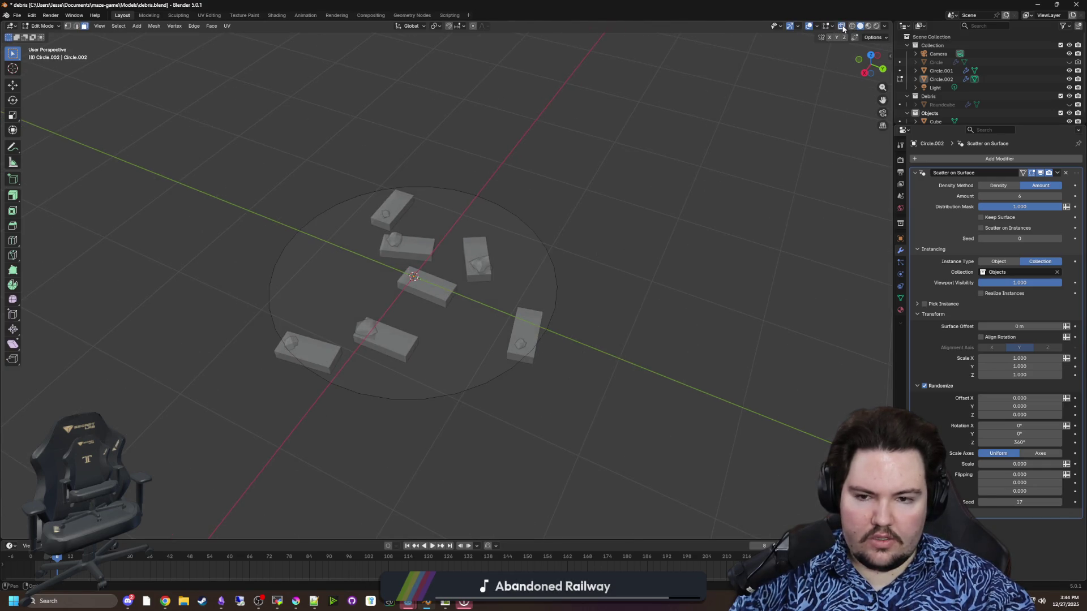
left_click(842, 26)
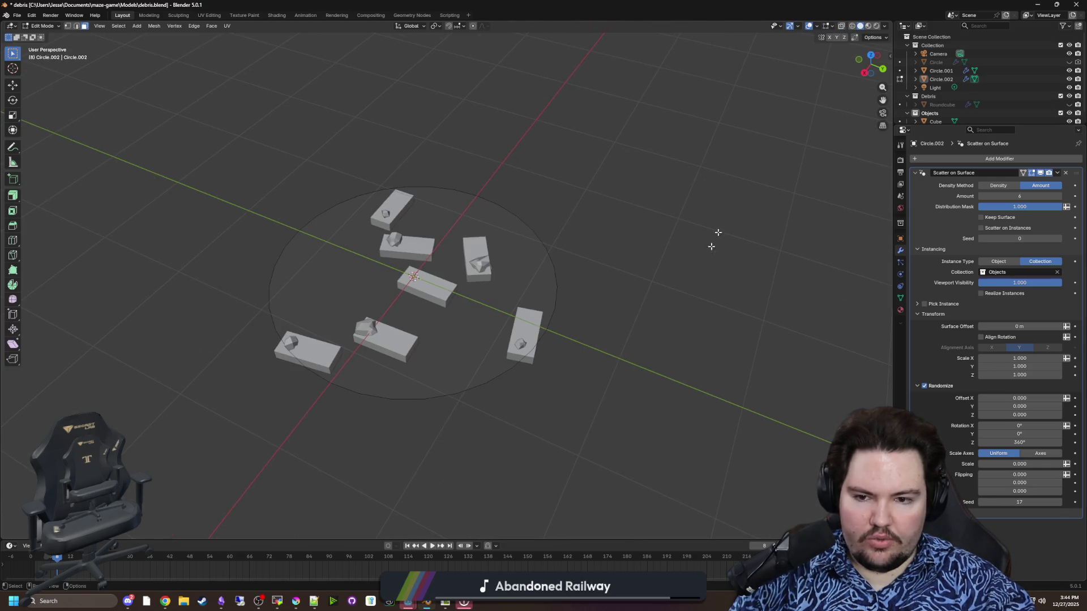
Step: Step the random seed up to 43 for a new plank arrangement
left_click(1060, 502)
left_click(1060, 502)
left_click(1061, 502)
left_click(1061, 503)
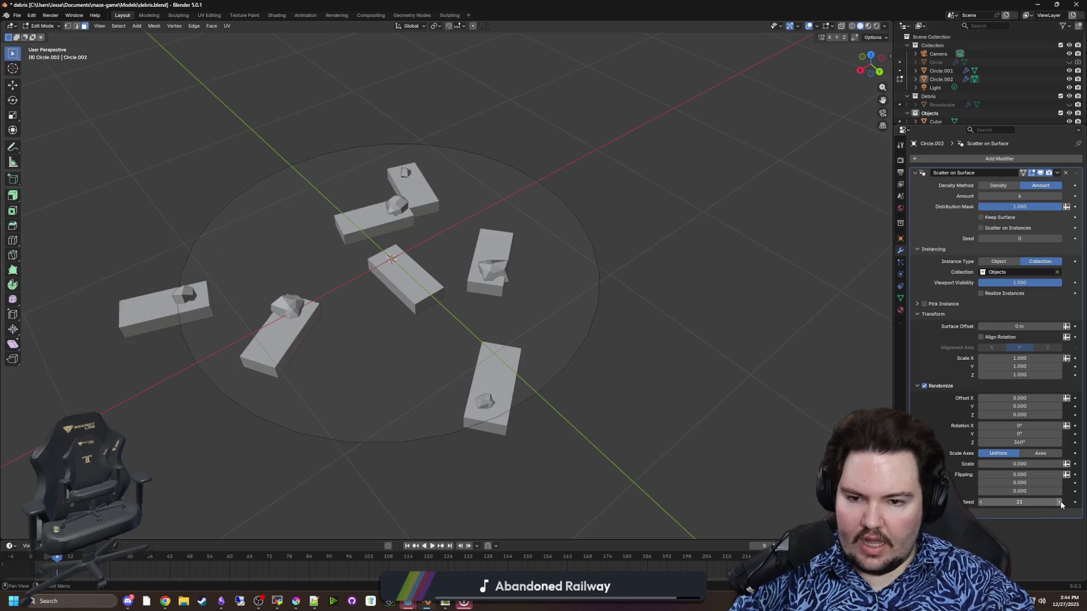
left_click(1060, 503)
left_click(1060, 502)
left_click(1060, 502)
left_click(1060, 502)
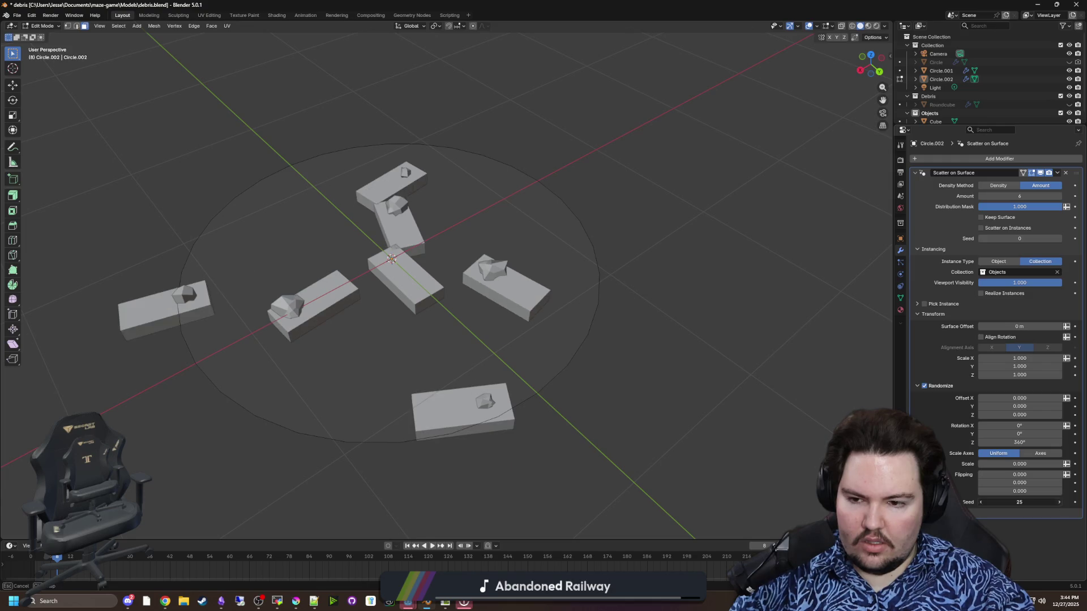
left_click(1060, 502)
left_click(1061, 502)
left_click(1061, 502)
left_click(1061, 502)
left_click(1060, 502)
left_click(1060, 502)
left_click(1060, 502)
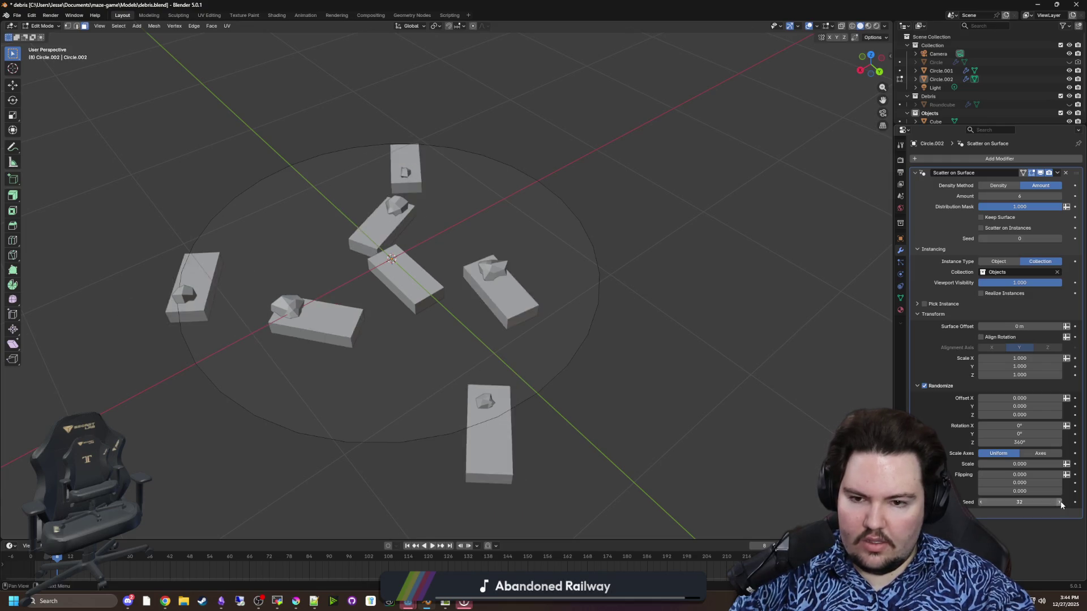
left_click(1060, 502)
left_click(1060, 502)
left_click(1060, 502)
left_click(1060, 502)
left_click(1060, 502)
left_click(1060, 502)
left_click(1061, 502)
left_click(1060, 502)
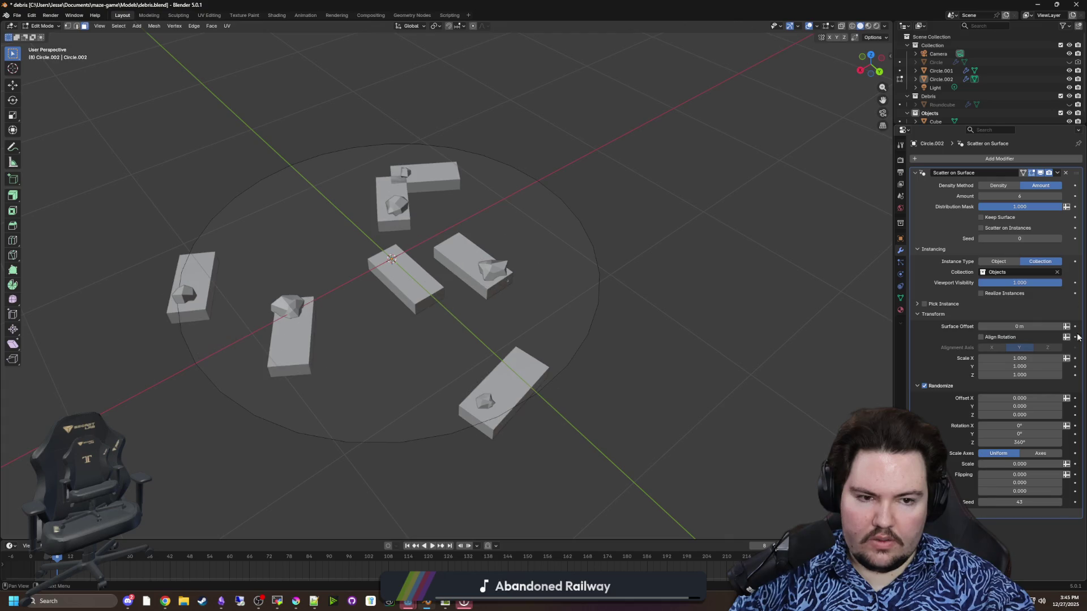
Step: Toggle Keep Surface on and off, and switch the Density Method to Density
left_click_drag(991, 206, 1053, 207)
left_click(982, 217)
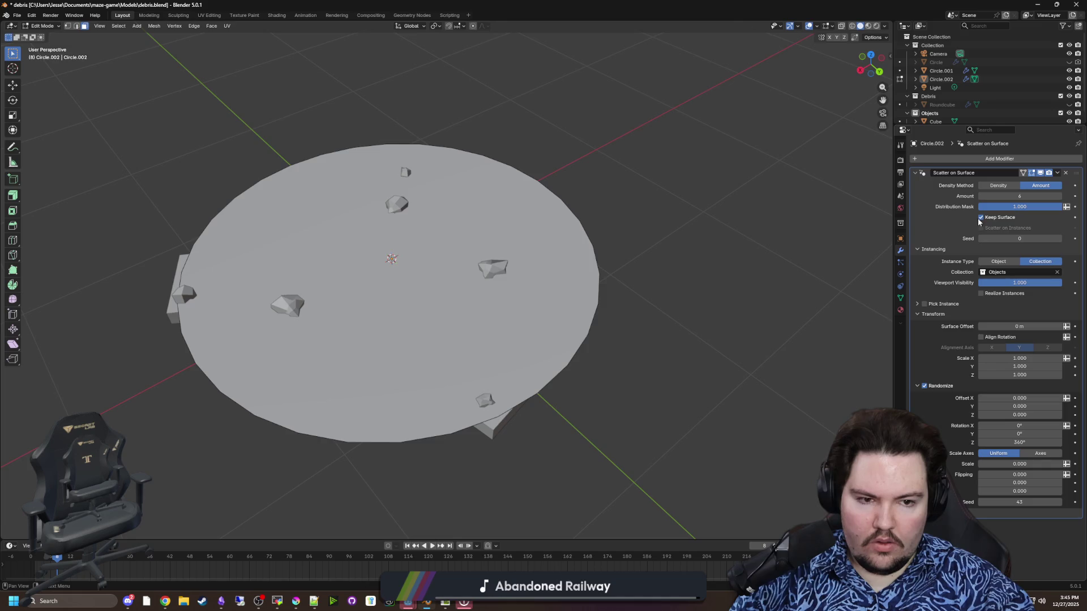
left_click(981, 218)
left_click(982, 228)
left_click(999, 186)
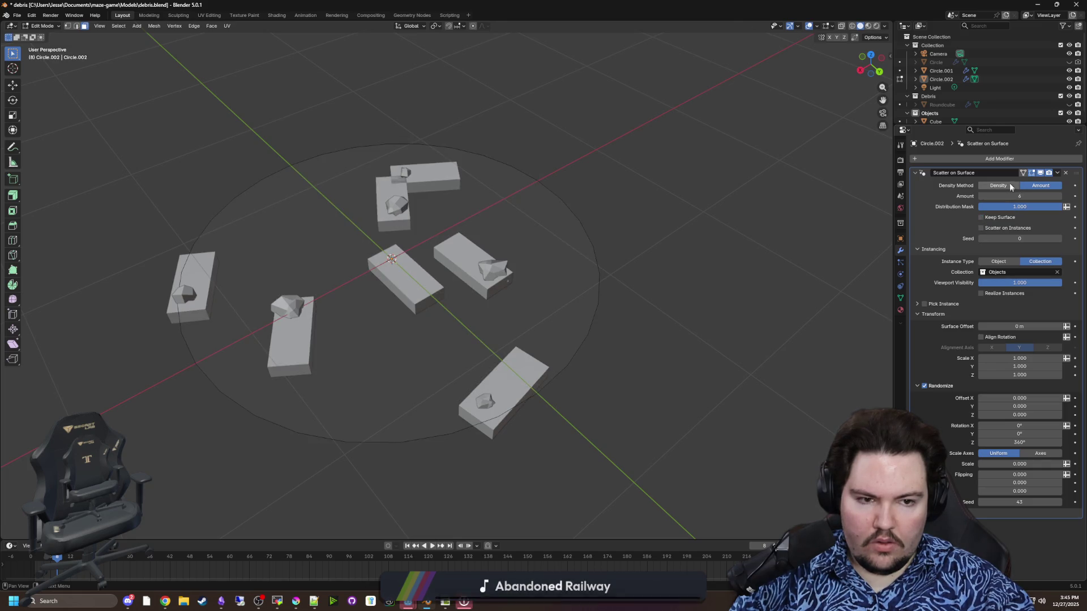
Step: Use Poisson Disk distribution and step the seed through several new layouts
left_click(1032, 197)
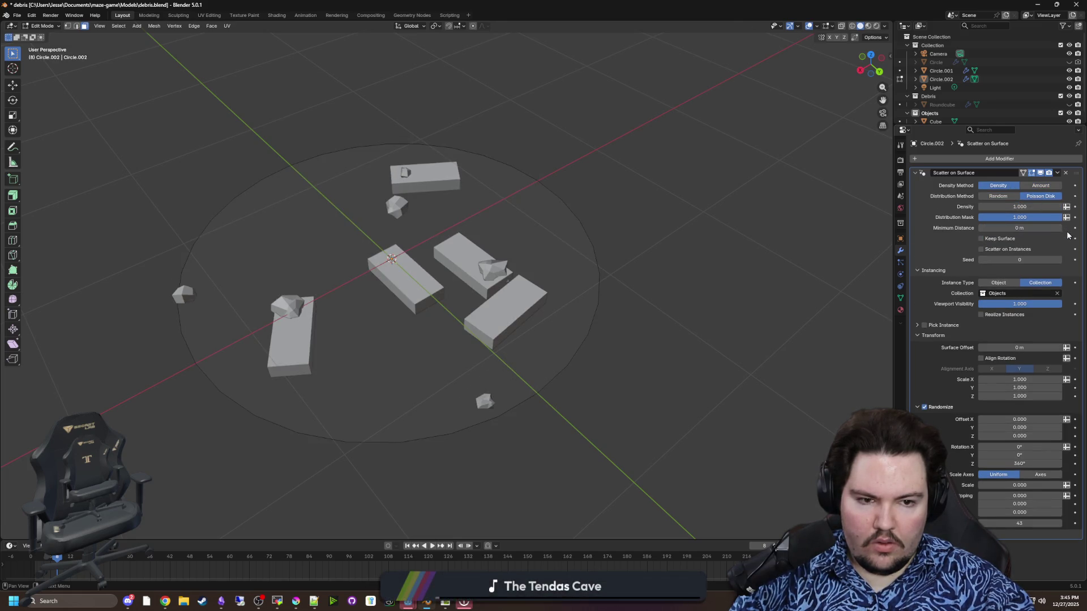
left_click(1058, 524)
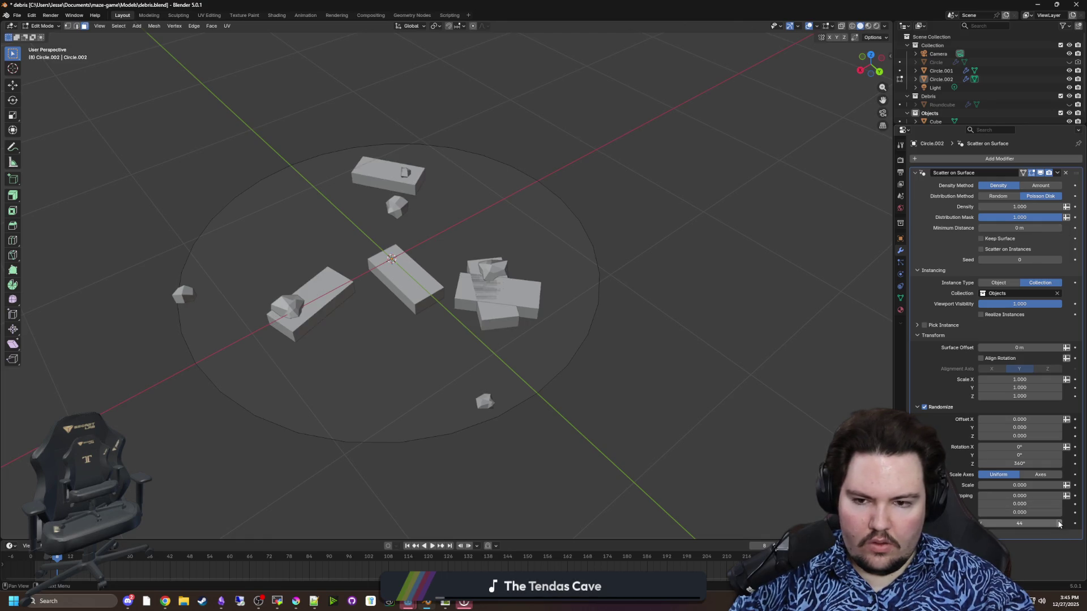
left_click(1059, 524)
left_click(1058, 524)
left_click(1059, 523)
left_click(1058, 523)
left_click(1058, 524)
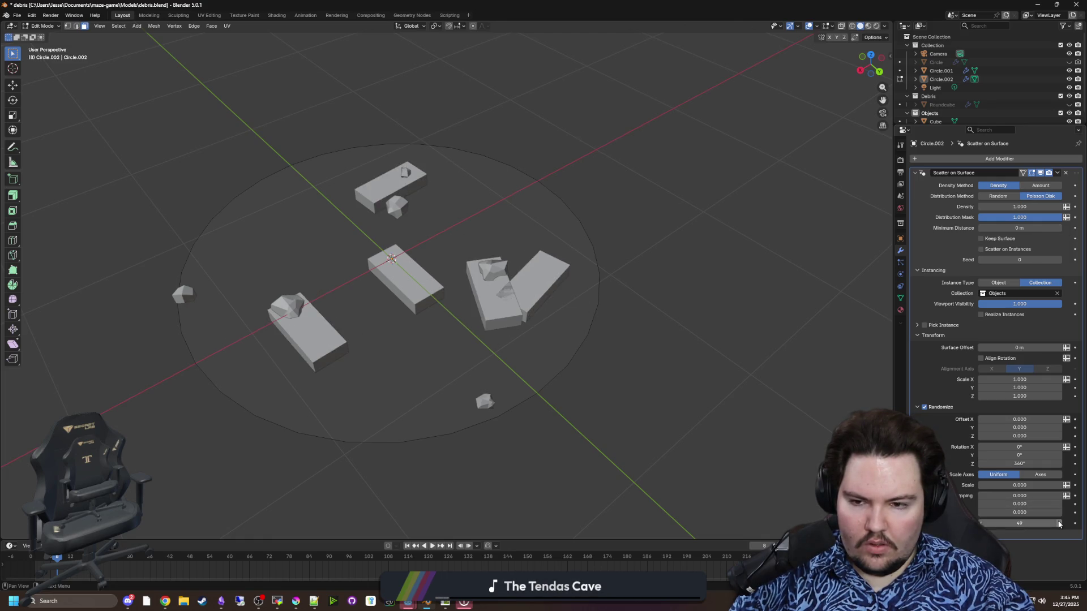
left_click(1059, 524)
left_click(1058, 523)
left_click(1058, 524)
left_click(1058, 524)
left_click(1058, 524)
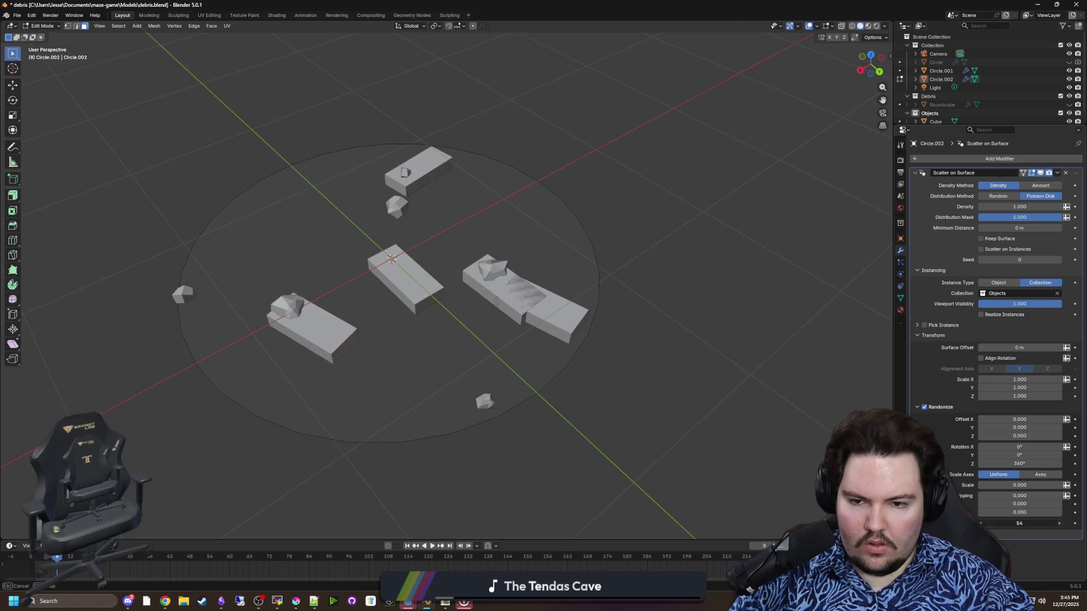
left_click(1059, 523)
left_click(1058, 524)
left_click(1058, 524)
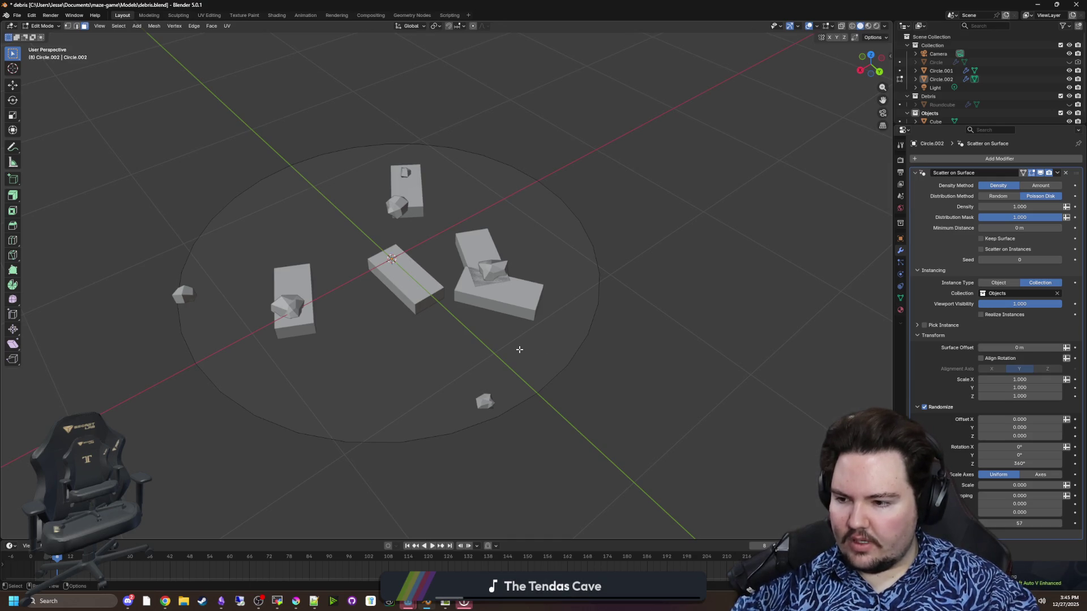
Step: Set Minimum Distance to 2.1 m, raise the seed to 80, and return to Amount
left_click_drag(519, 349, 538, 351)
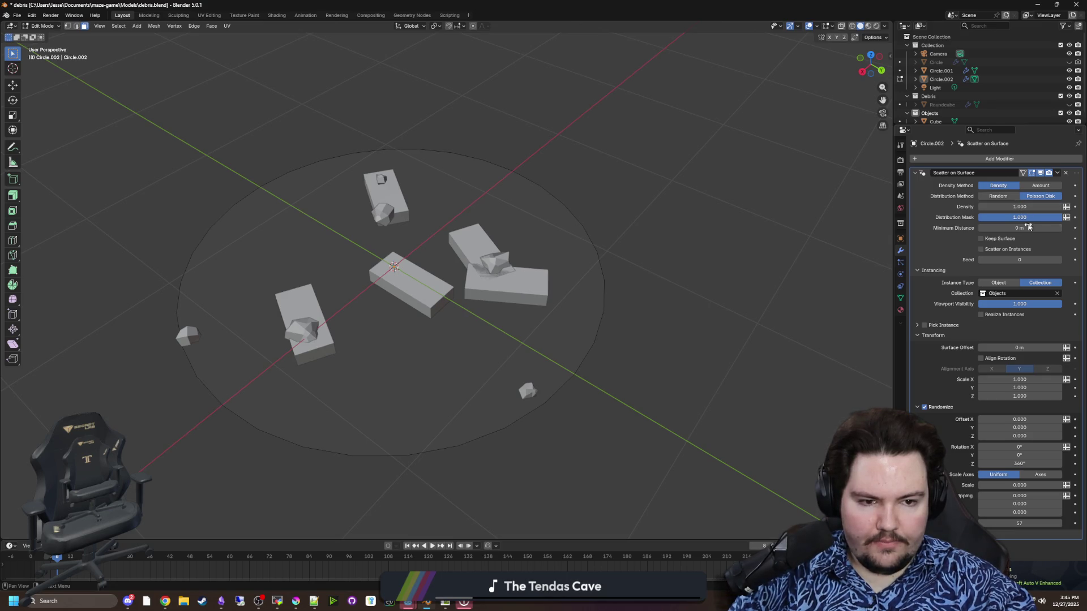
left_click_drag(1028, 227, 1070, 227)
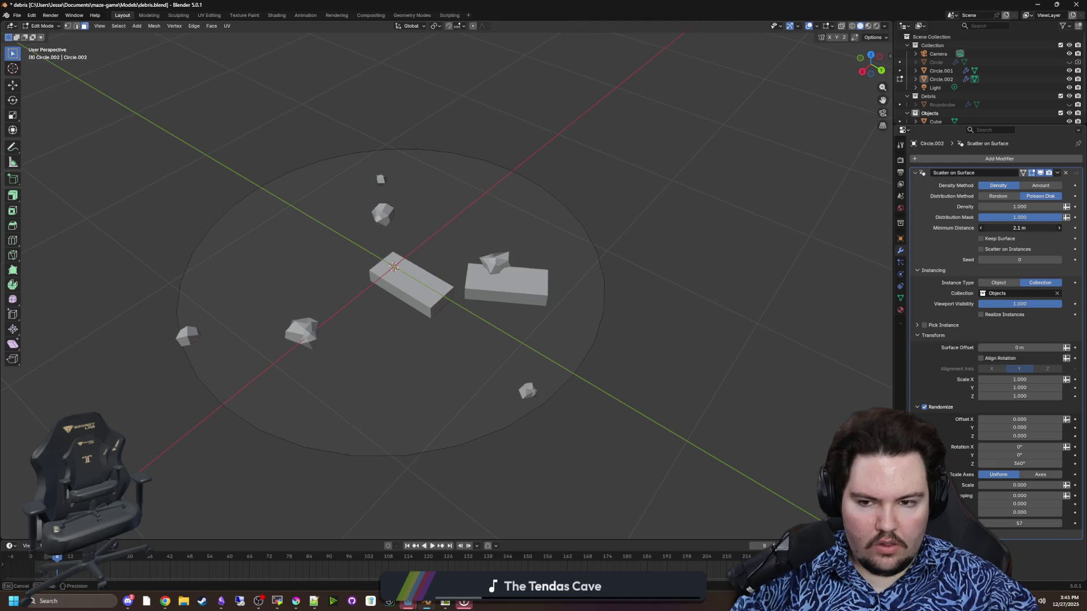
left_click(1059, 524)
left_click(1059, 523)
left_click(1059, 523)
left_click(1059, 524)
left_click(1060, 523)
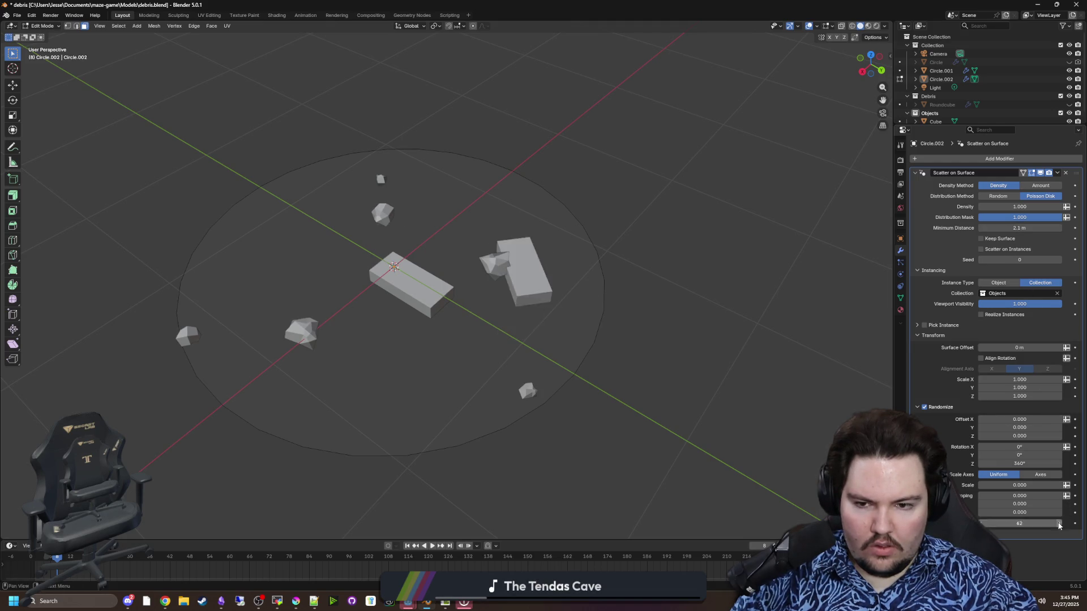
left_click_drag(1059, 524, 1075, 523)
scroll(578, 280, "up", 2)
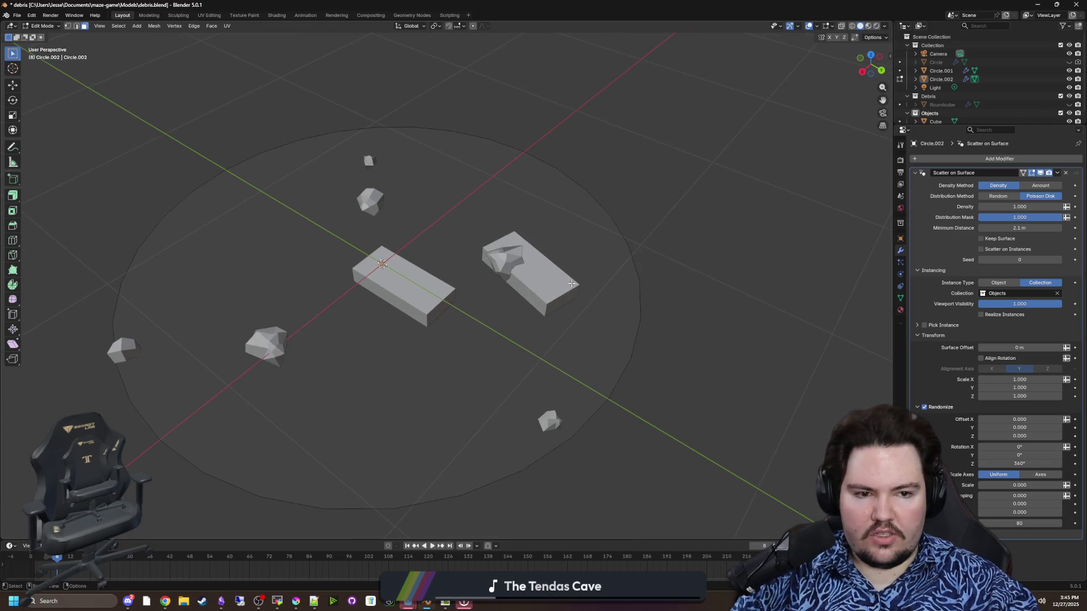
left_click(1034, 187)
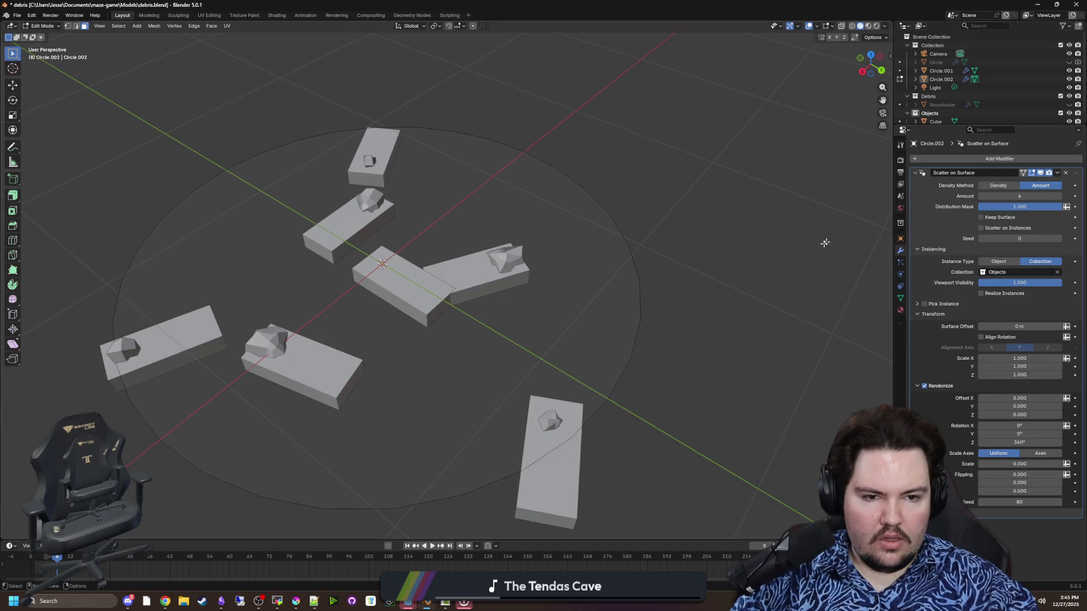
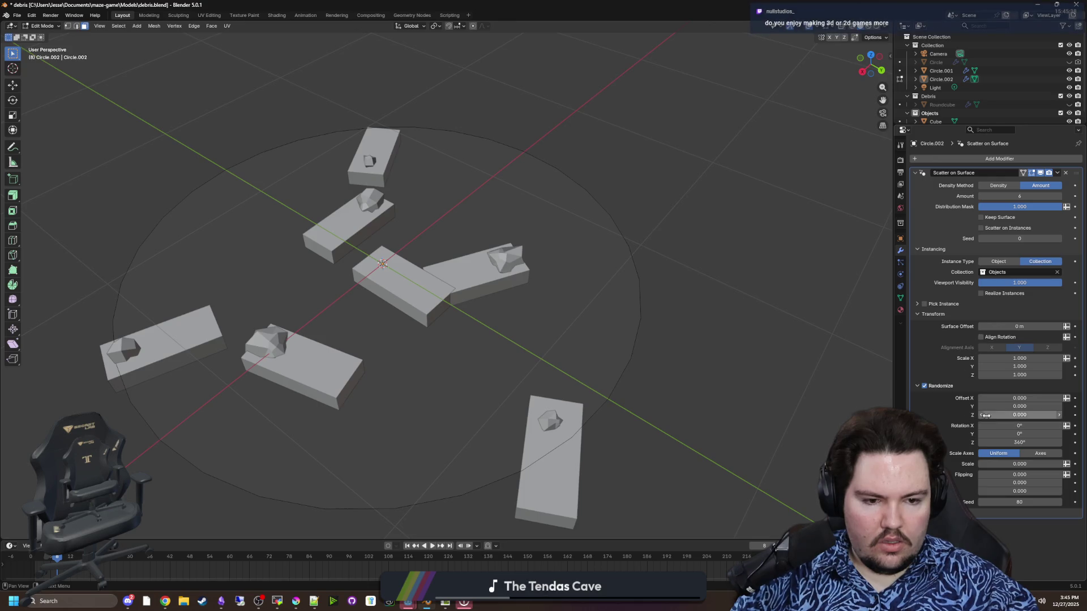
Step: In Edit Mode, delete the scatter circle's face, keeping only its edge ring
scroll(534, 310, "down", 2)
key("Tab")
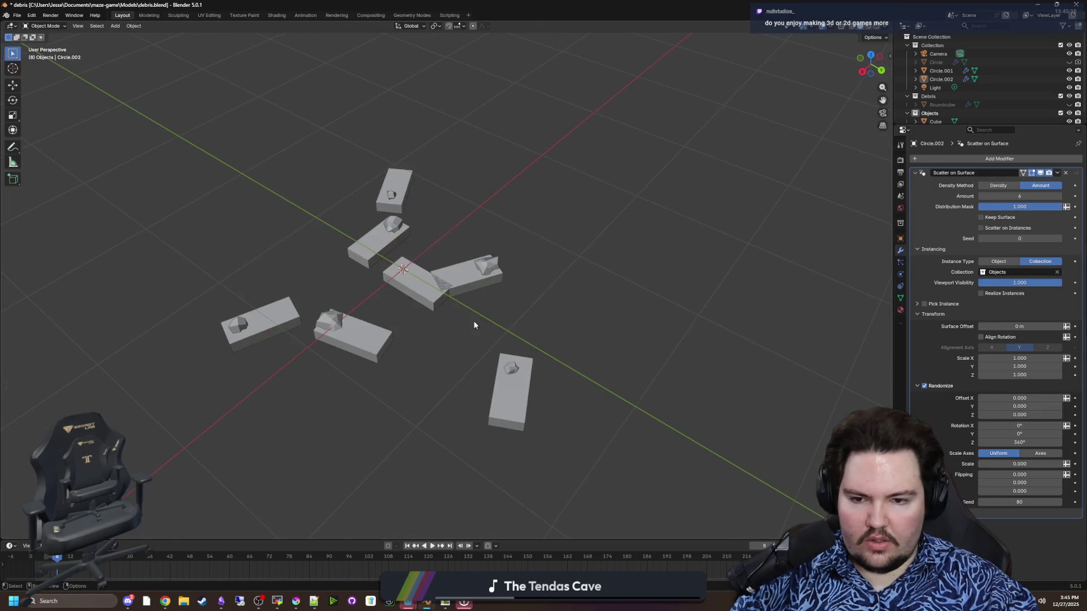
key("Tab")
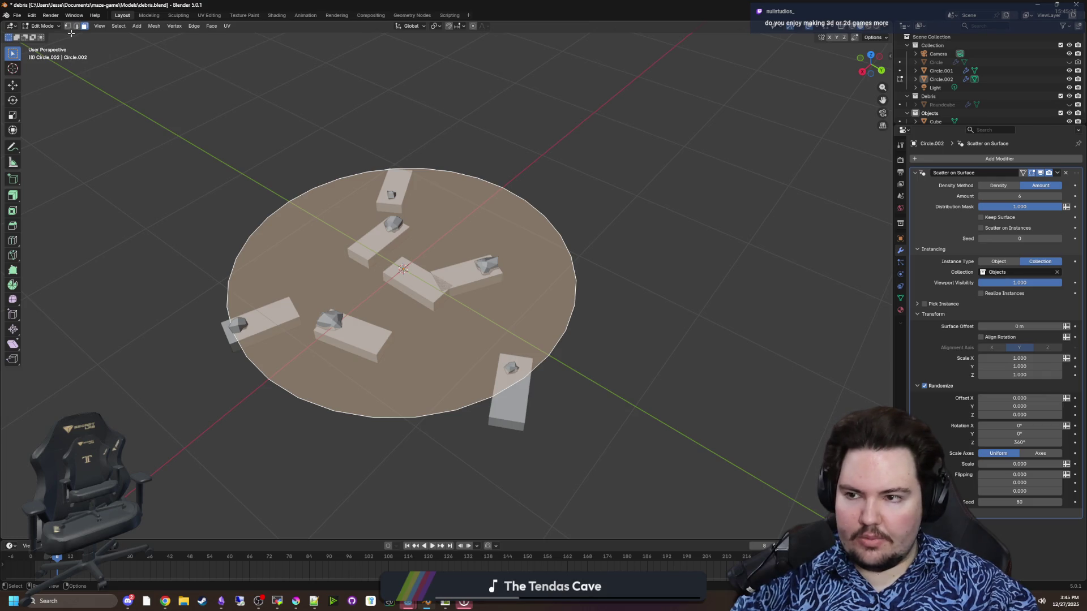
left_click(69, 27)
key("Tab")
key("Tab")
key("a")
left_click_drag(483, 294, 529, 321)
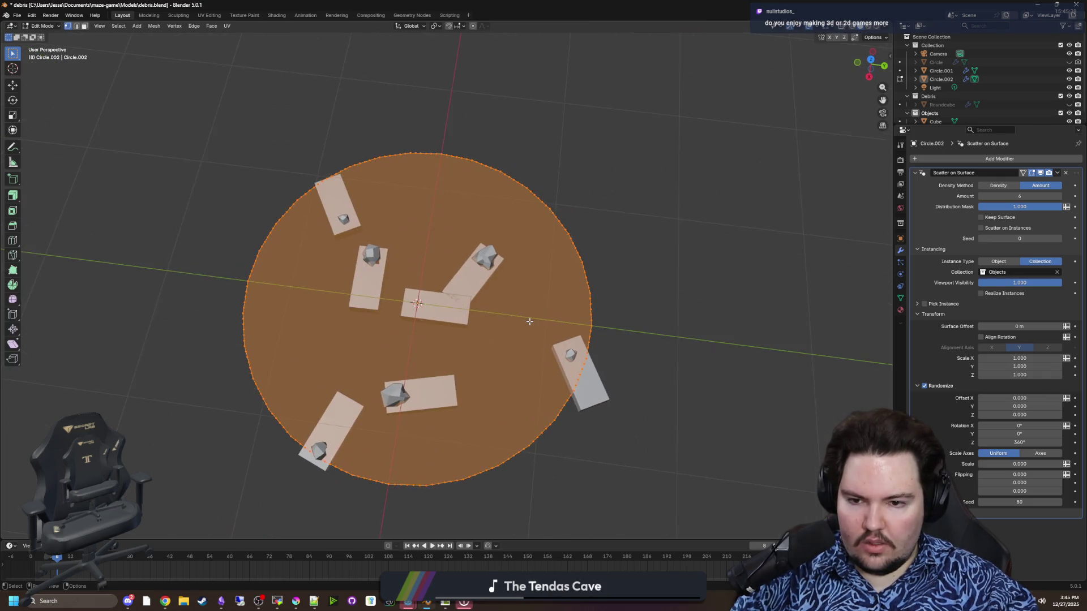
left_click(617, 299)
left_click_drag(612, 301, 100, 33)
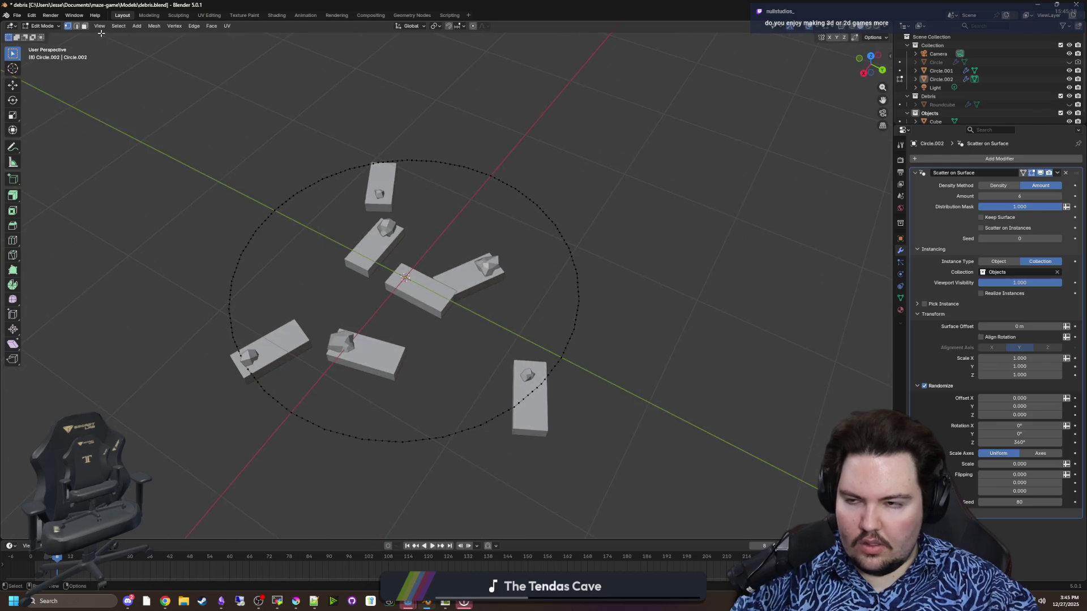
key("a")
key("x")
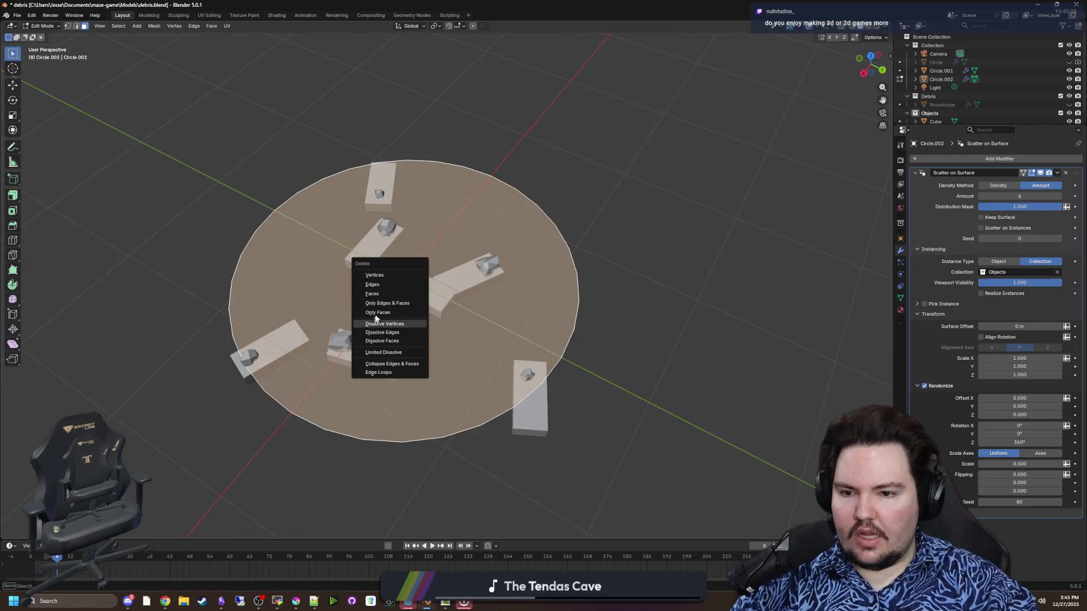
left_click(376, 313)
Step: Grid Fill the circle's edge ring and return to Object Mode
key("a")
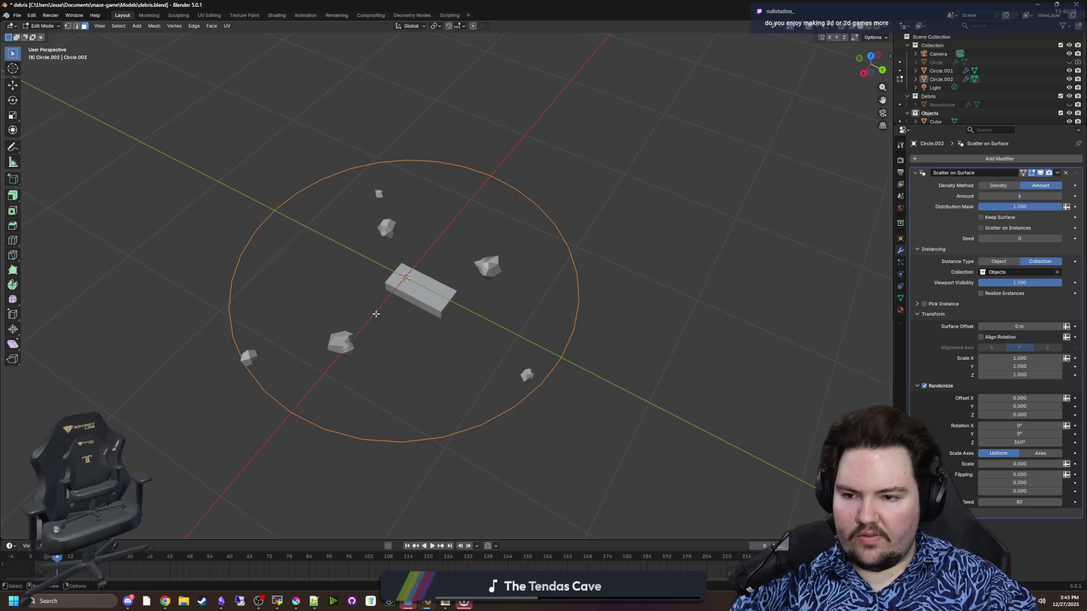
key("Tab")
key("Tab")
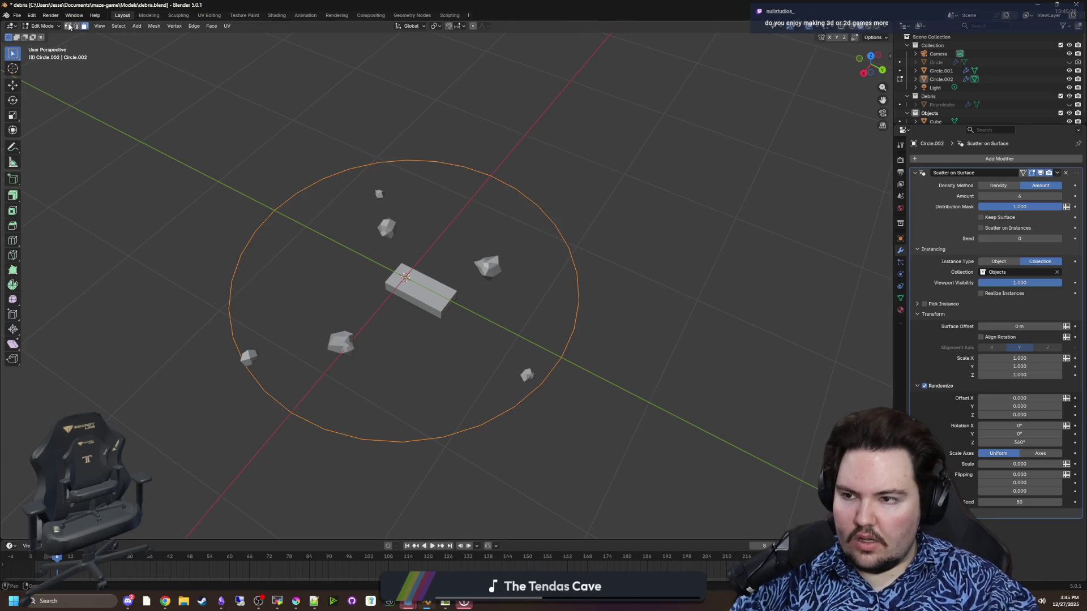
left_click(210, 28)
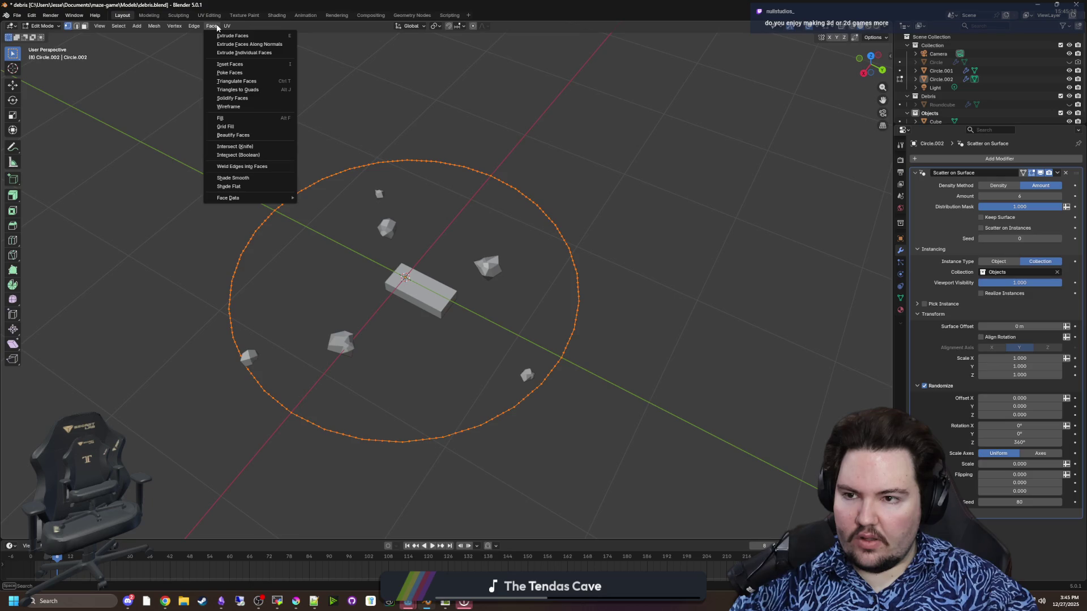
left_click(238, 127)
left_click_drag(340, 402, 260, 421)
key("Tab")
left_click_drag(470, 458, 522, 446)
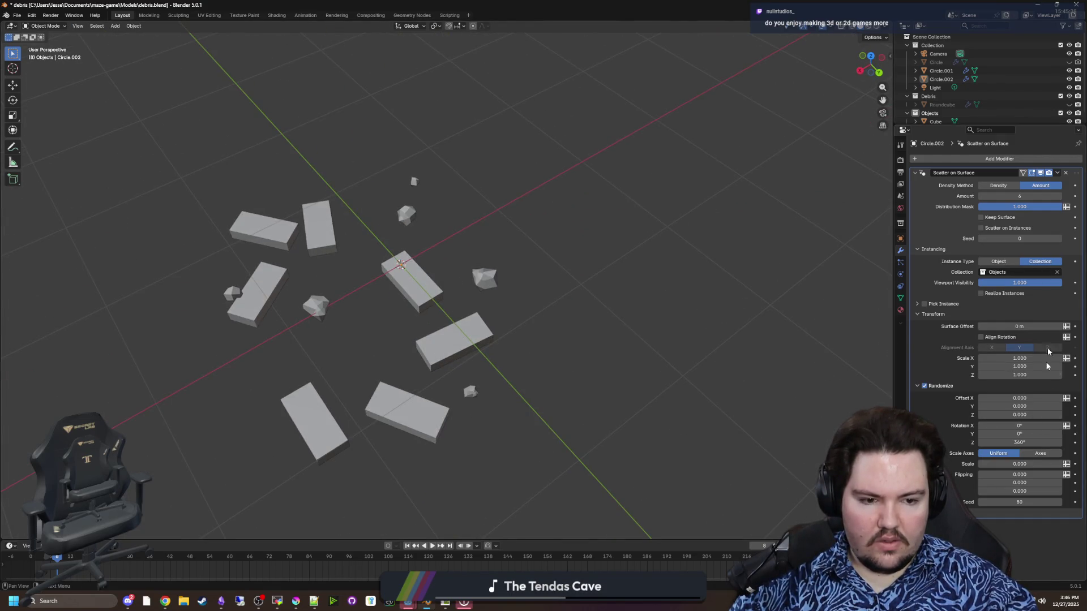
Step: Raise the Scatter on Surface Randomize Seed to 920 to reshuffle the slabs and rocks
left_click(1059, 502)
left_click(1059, 502)
left_click(1059, 502)
left_click(1059, 503)
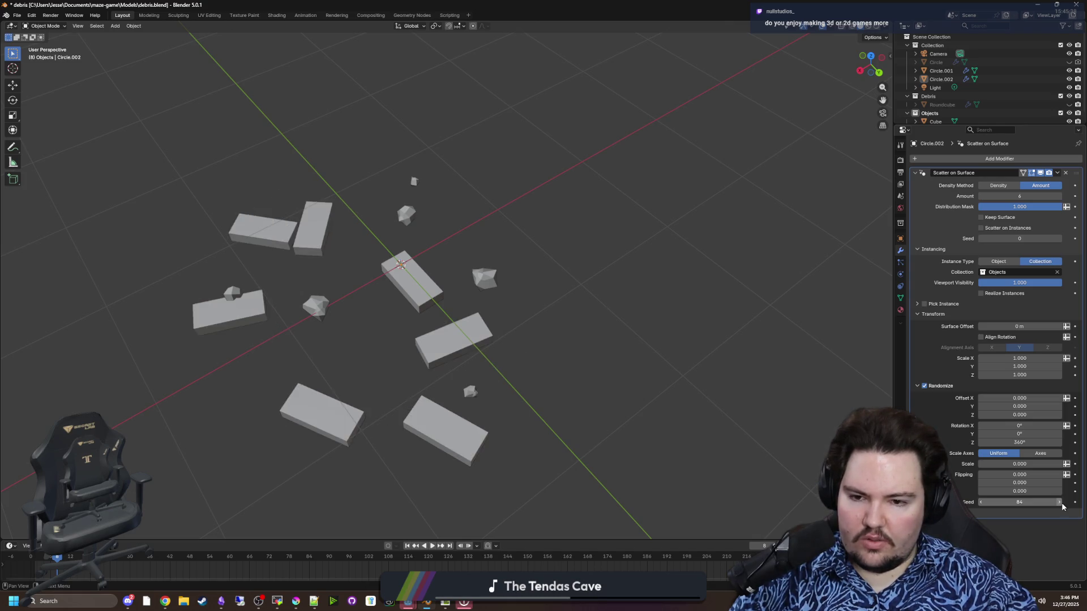
left_click(1061, 504)
left_click(1061, 504)
left_click(1062, 503)
left_click(1061, 504)
left_click(1062, 504)
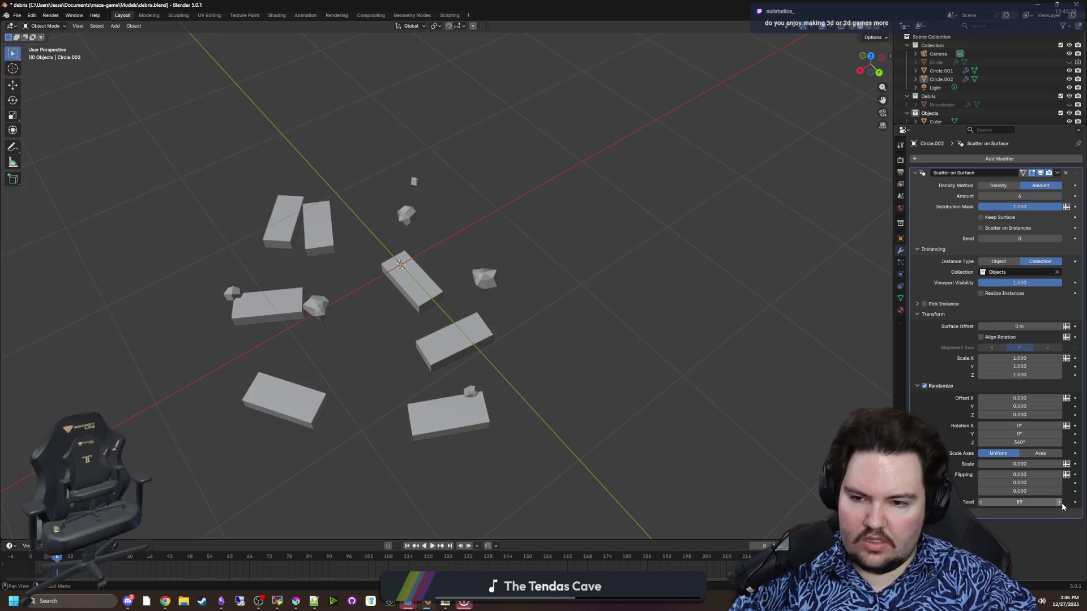
left_click(1059, 502)
left_click(1059, 502)
left_click(1059, 502)
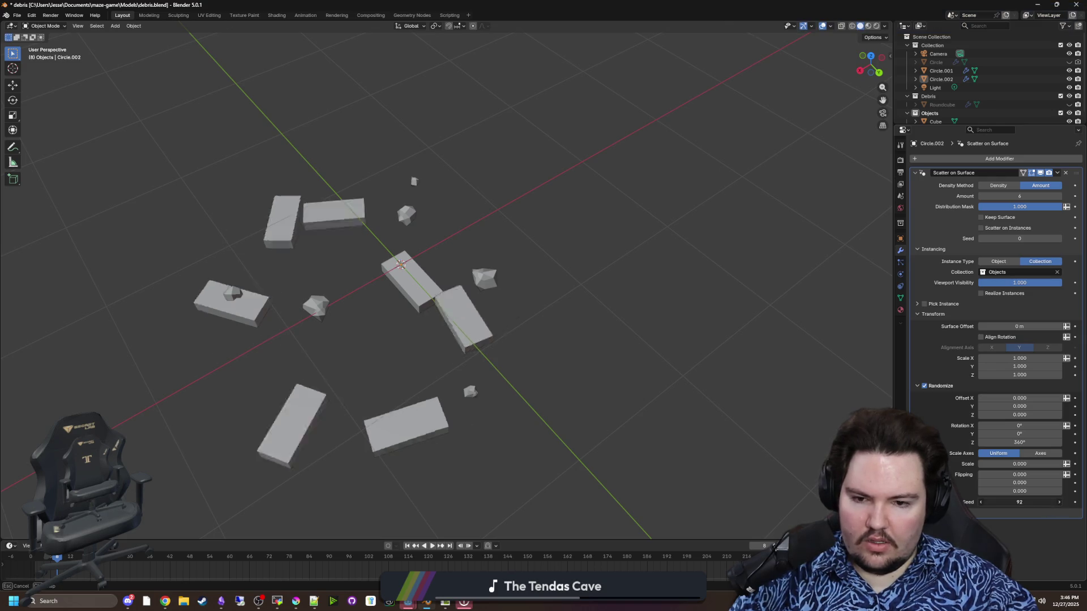
mouse_move(1059, 502)
left_mouse_down()
mouse_move(990, 502)
mouse_move(1063, 502)
mouse_move(1016, 502)
left_mouse_up()
type("0")
left_click(536, 364)
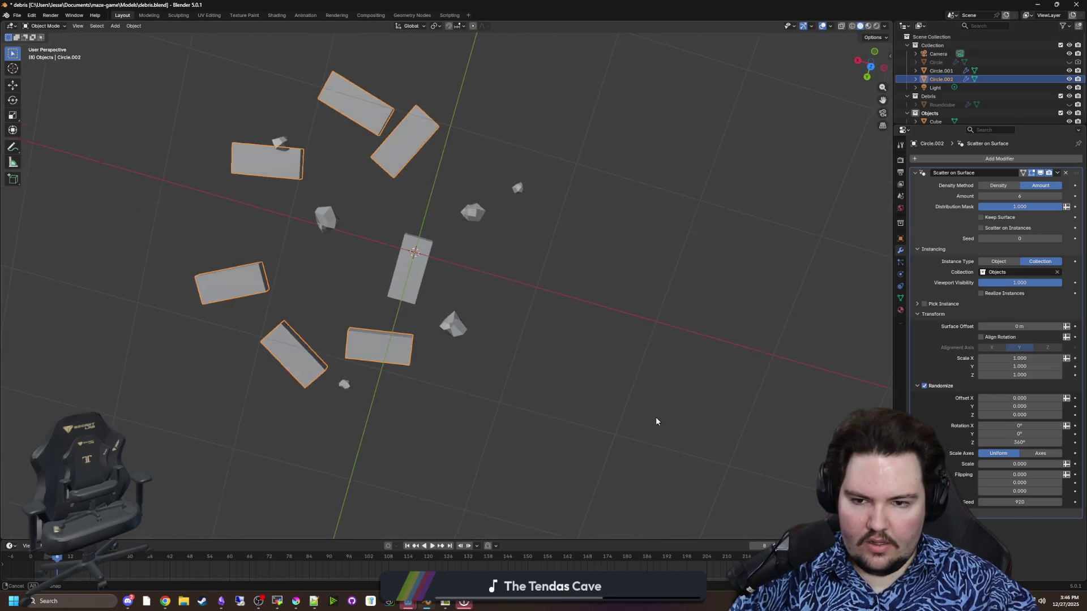
Step: Rotate the scattered debris around the Z axis
key("r")
key("z")
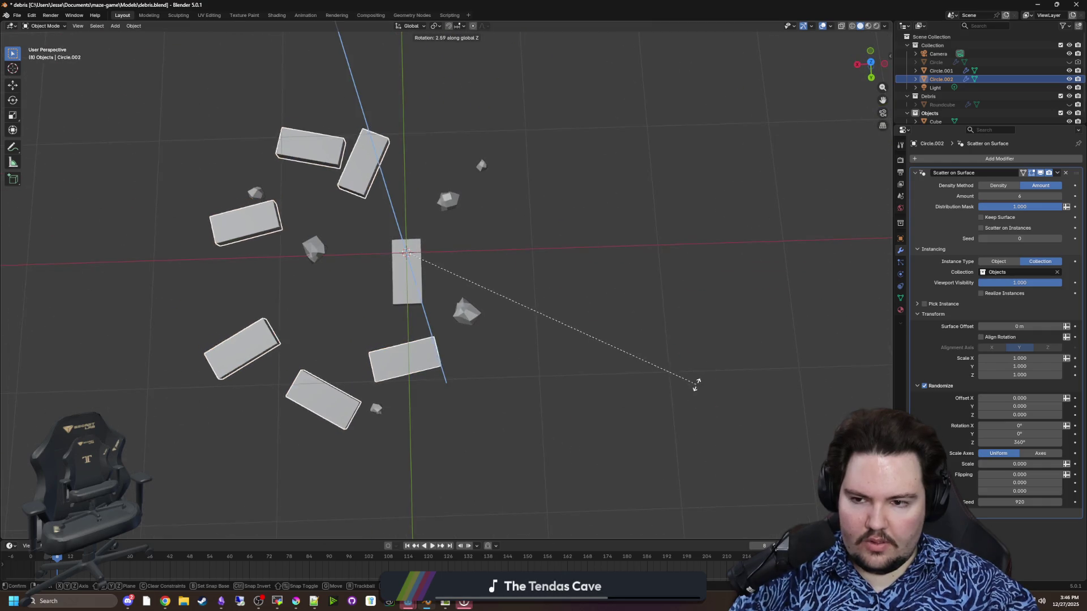
left_click(663, 358)
left_click(641, 338)
scroll(641, 338, "down", 4)
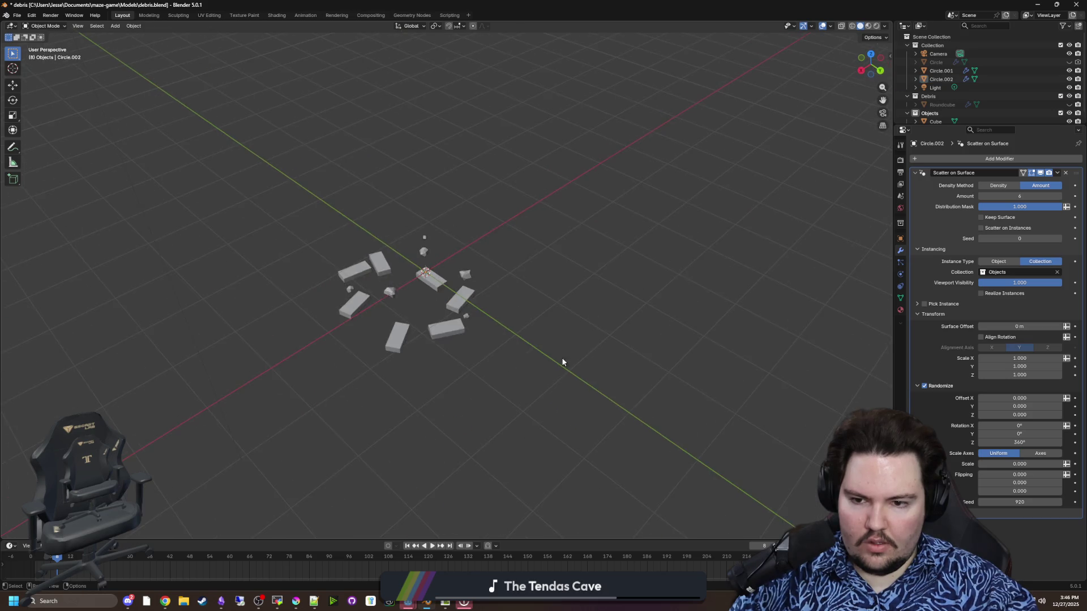
left_click_drag(506, 347, 533, 338)
scroll(546, 299, "up", 5)
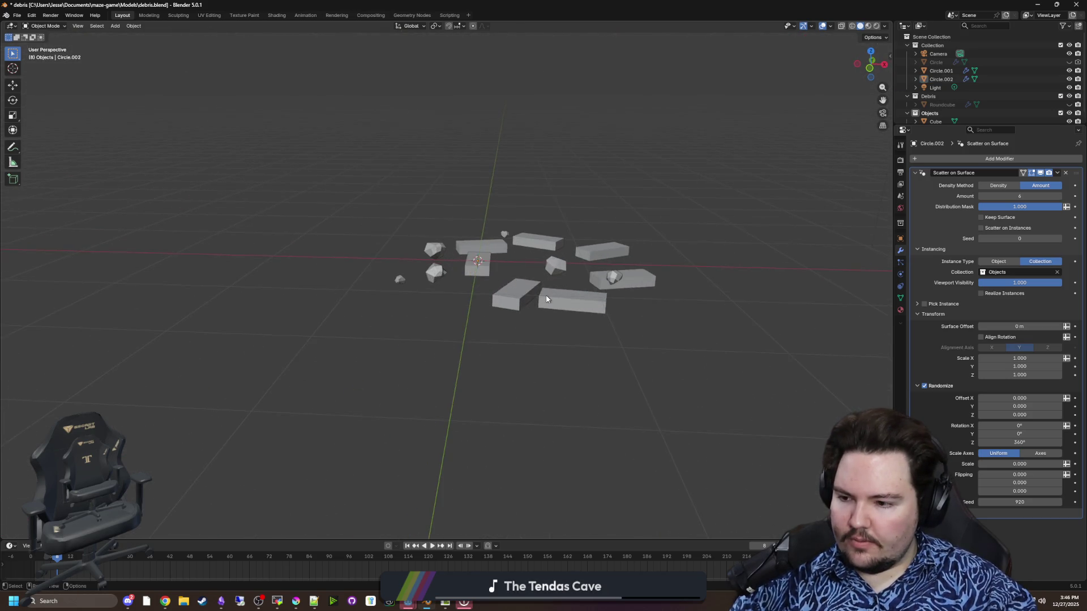
Step: Select Circle.002 and move it along the X axis
left_click(499, 373)
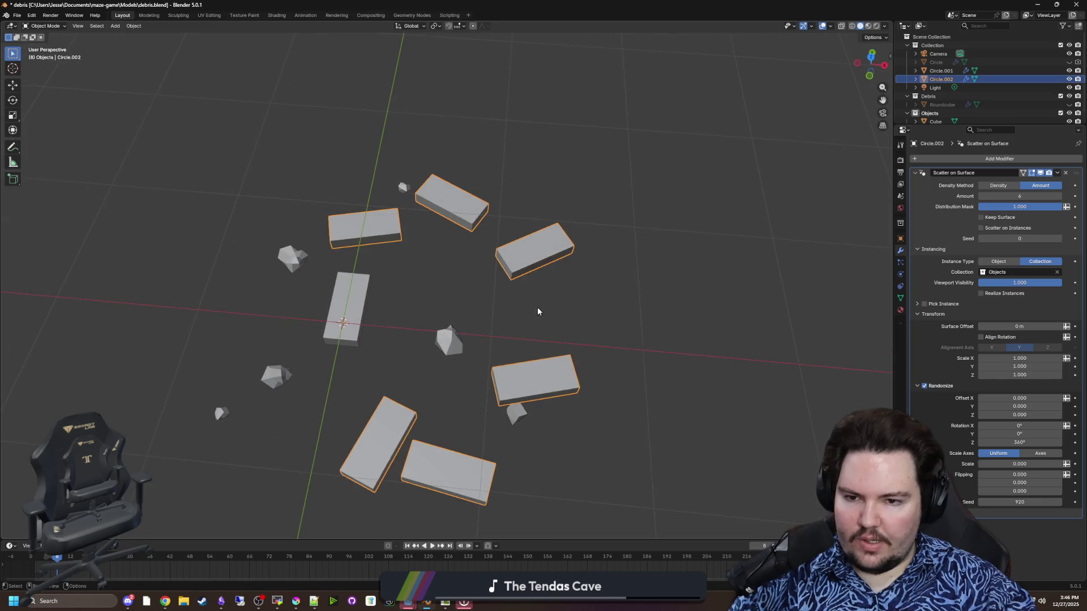
key("g")
key("x")
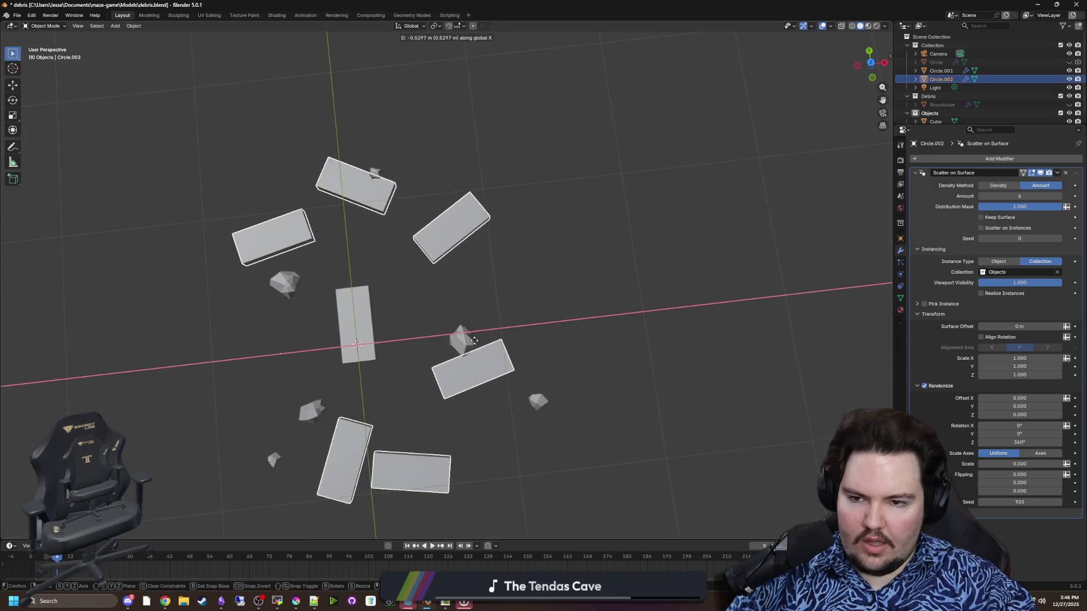
left_click(453, 354)
scroll(453, 354, "down", 1)
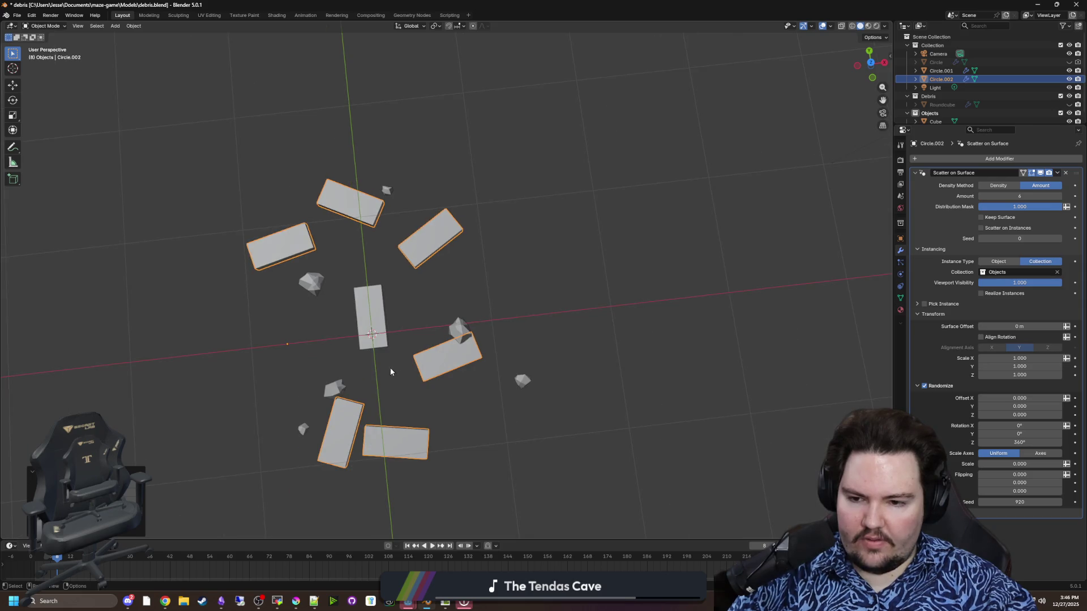
Step: Temporarily hide the central Cube block to inspect the debris, then show it again
left_click(373, 339)
scroll(1057, 124, "down", 1)
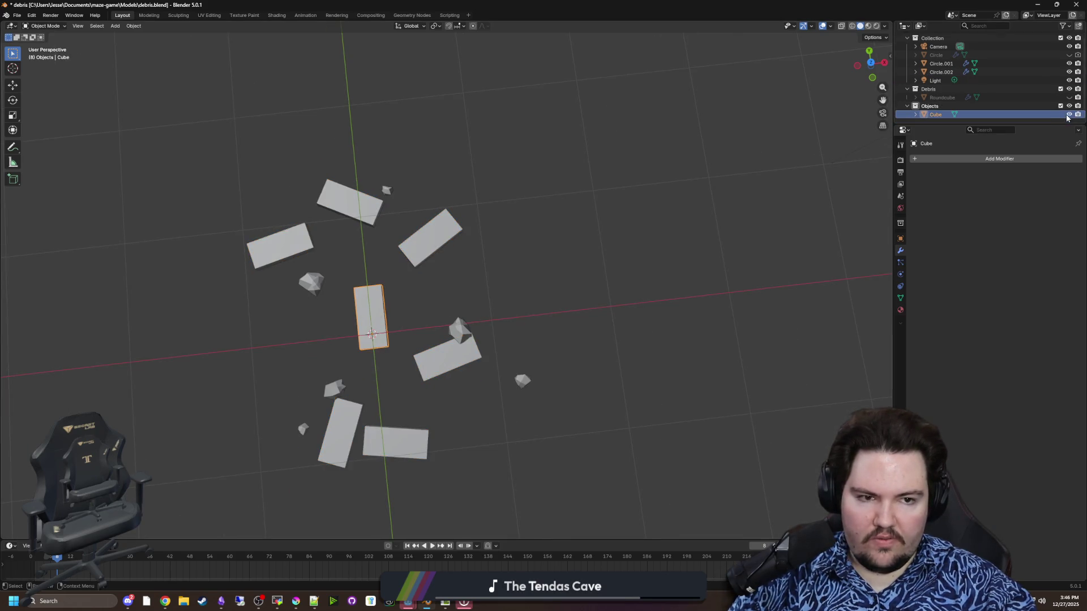
left_click(558, 213)
mouse_move(543, 226)
left_mouse_down()
mouse_move(570, 199)
mouse_move(630, 208)
mouse_move(422, 218)
mouse_move(501, 246)
left_mouse_up()
left_click(550, 361)
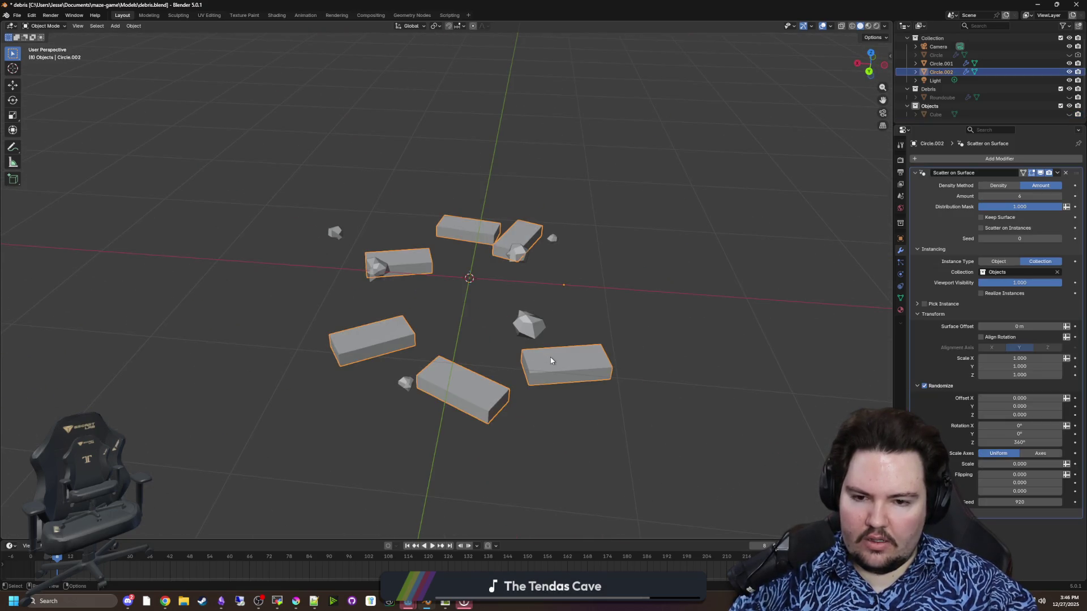
left_click(935, 114)
left_click(1069, 114)
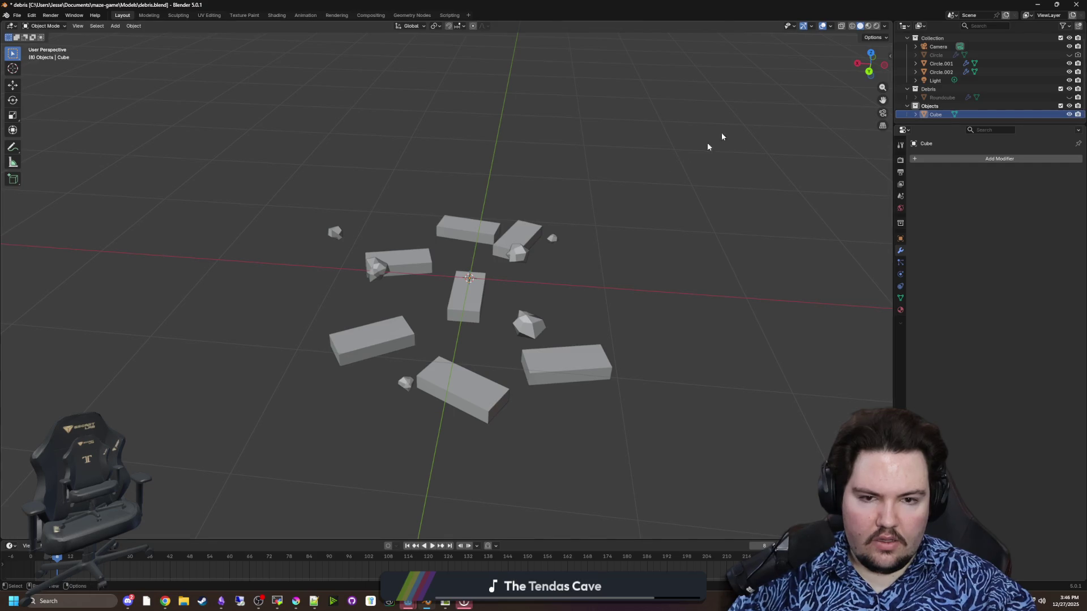
Step: Bevel one corner vertex of the Cube in Edit Mode, with Affect set to Vertices
left_click(464, 302)
key("Tab")
scroll(428, 323, "up", 4)
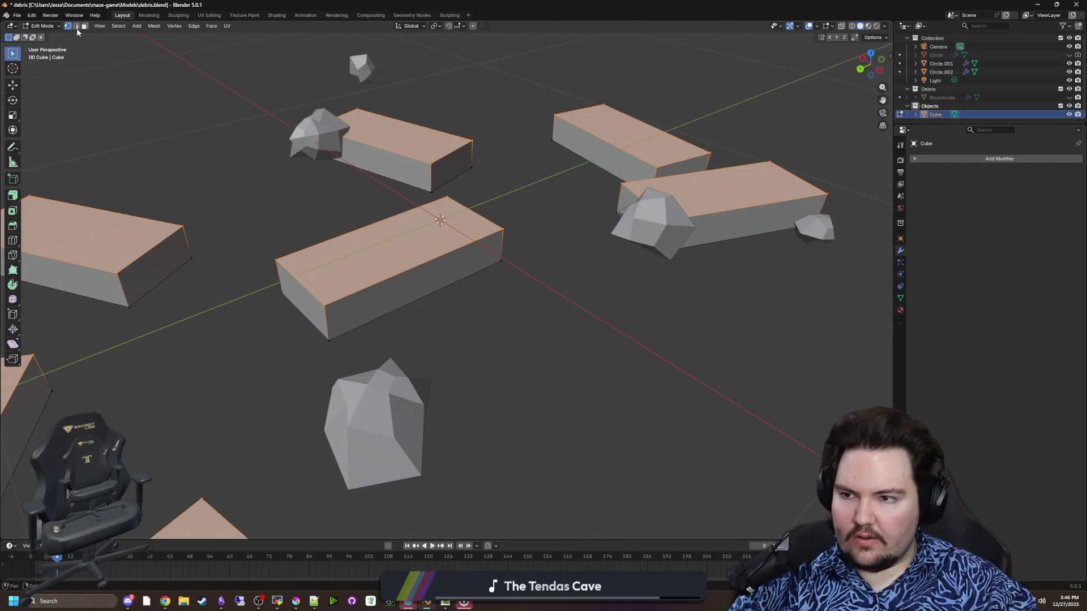
left_click(325, 308)
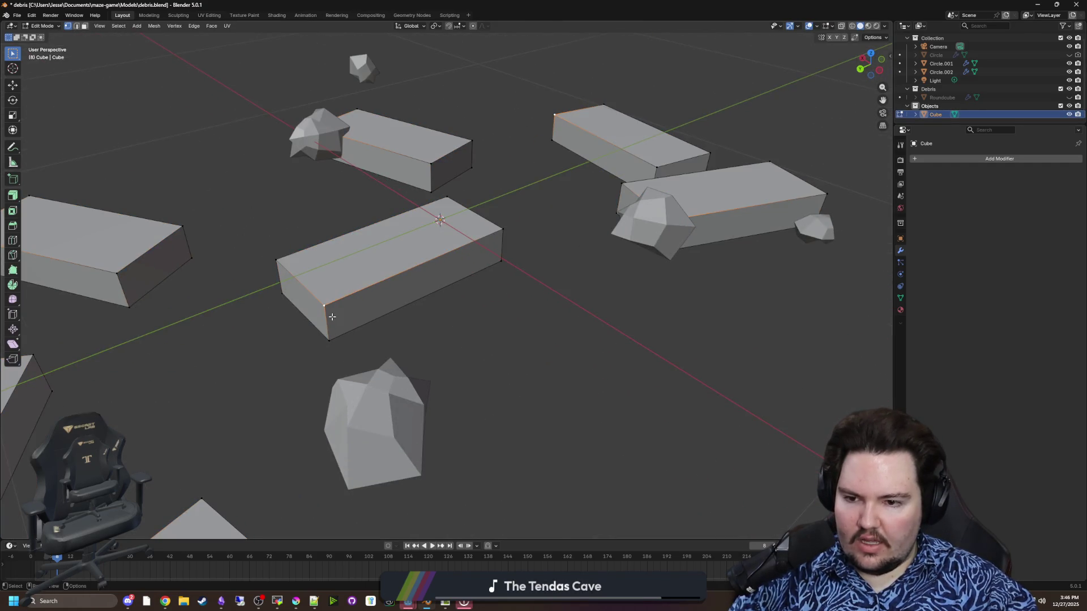
left_click(13, 226)
left_click_drag(310, 311, 279, 310)
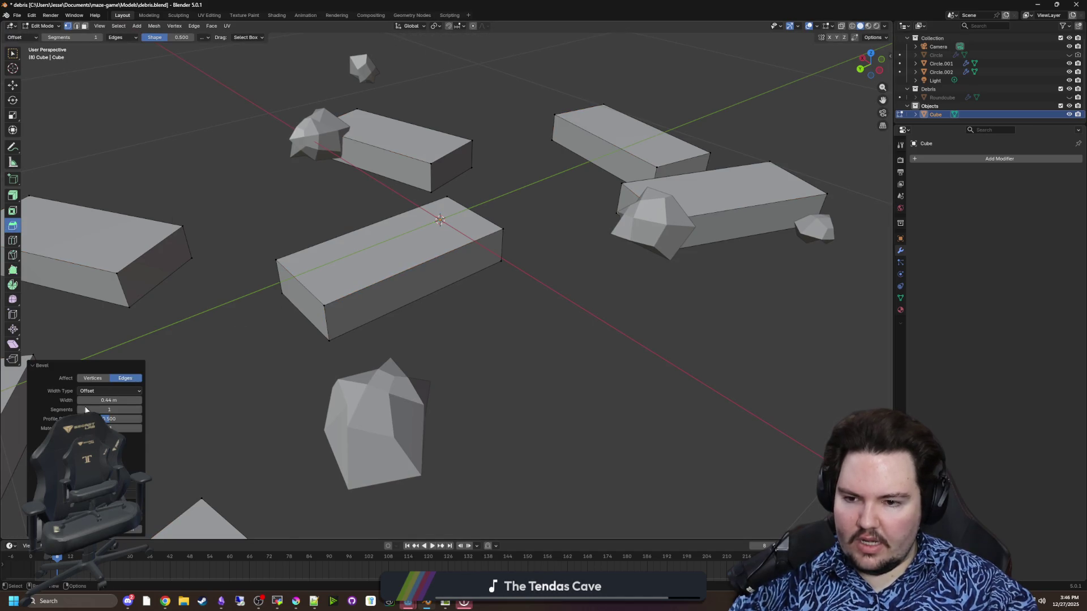
left_click(90, 379)
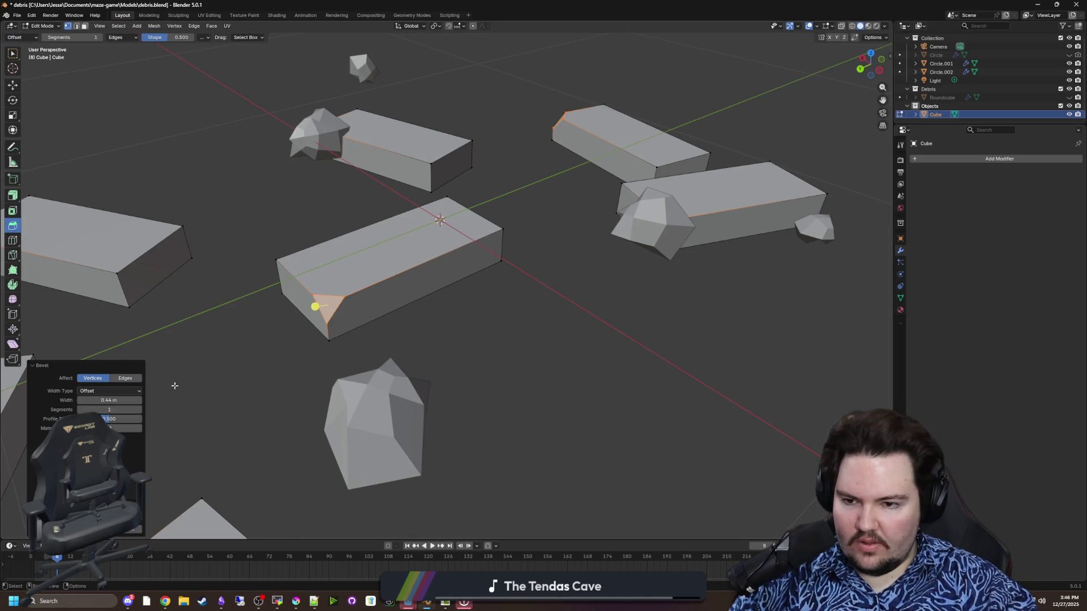
Step: Widen the Cube's vertex-only corner bevel and return to Object Mode
left_click_drag(175, 386, 160, 365)
mouse_move(355, 310)
left_mouse_down()
mouse_move(403, 323)
mouse_move(413, 338)
left_mouse_up()
left_click(93, 378)
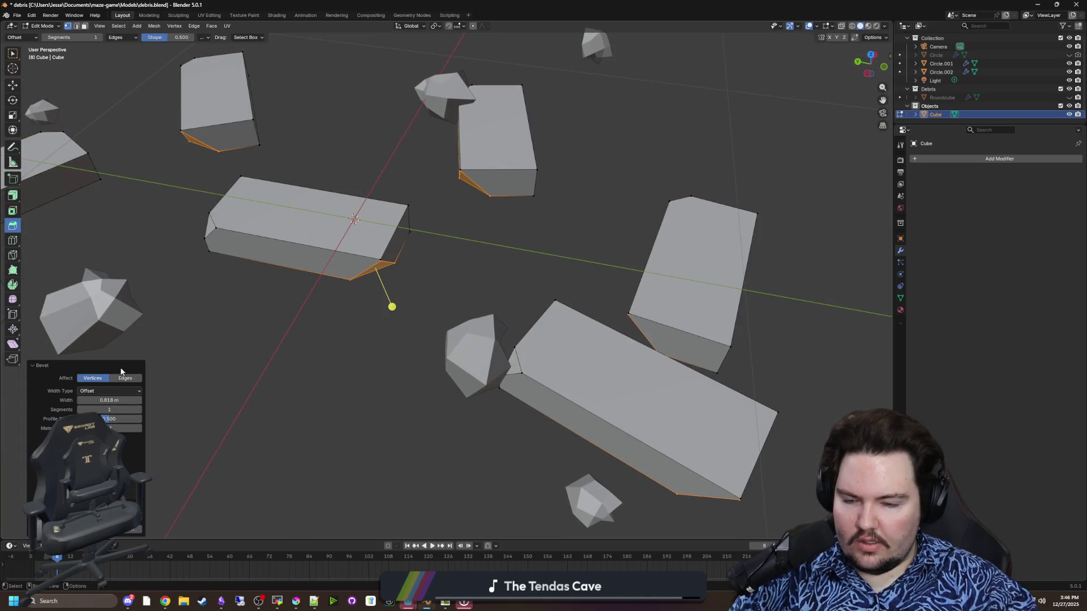
left_click_drag(237, 332, 242, 321)
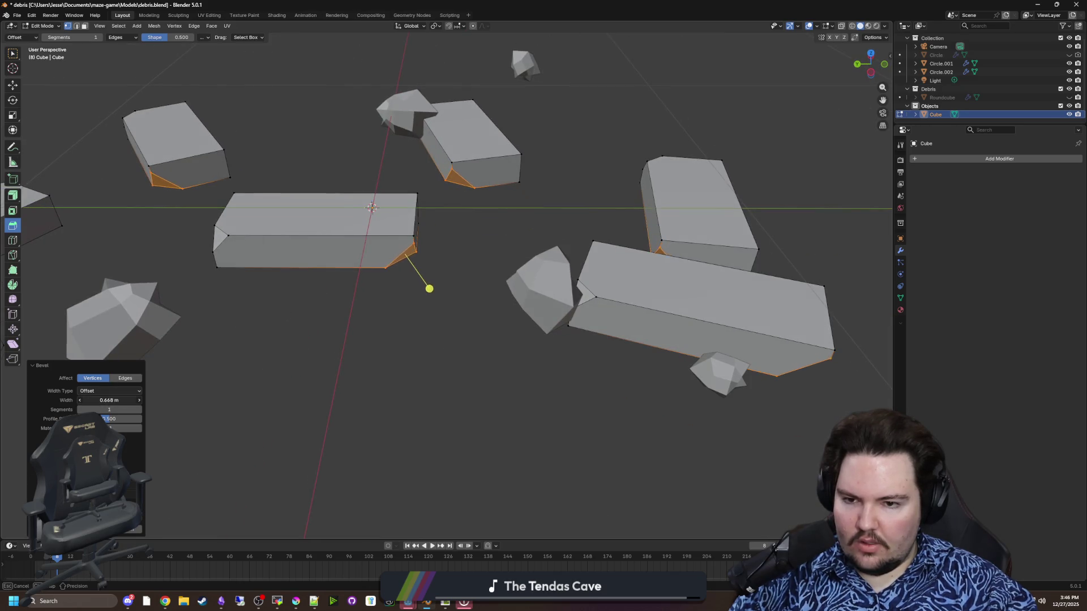
key("Tab")
left_click(460, 329)
scroll(453, 326, "down", 5)
mouse_move(450, 324)
left_mouse_down()
mouse_move(664, 293)
mouse_move(403, 313)
mouse_move(564, 326)
left_mouse_up()
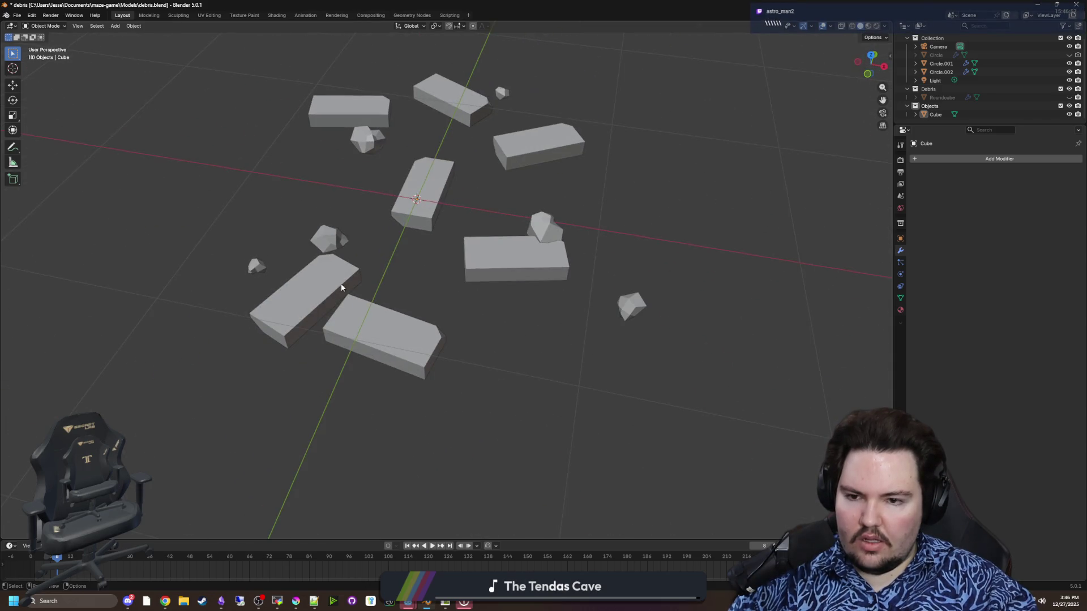
Step: Select Circle.002 in the Outliner and bring up its scatter settings
mouse_move(341, 288)
left_mouse_down()
mouse_move(459, 303)
mouse_move(473, 290)
left_mouse_up()
left_click_drag(383, 322, 433, 291)
left_click(432, 291)
left_click(382, 280)
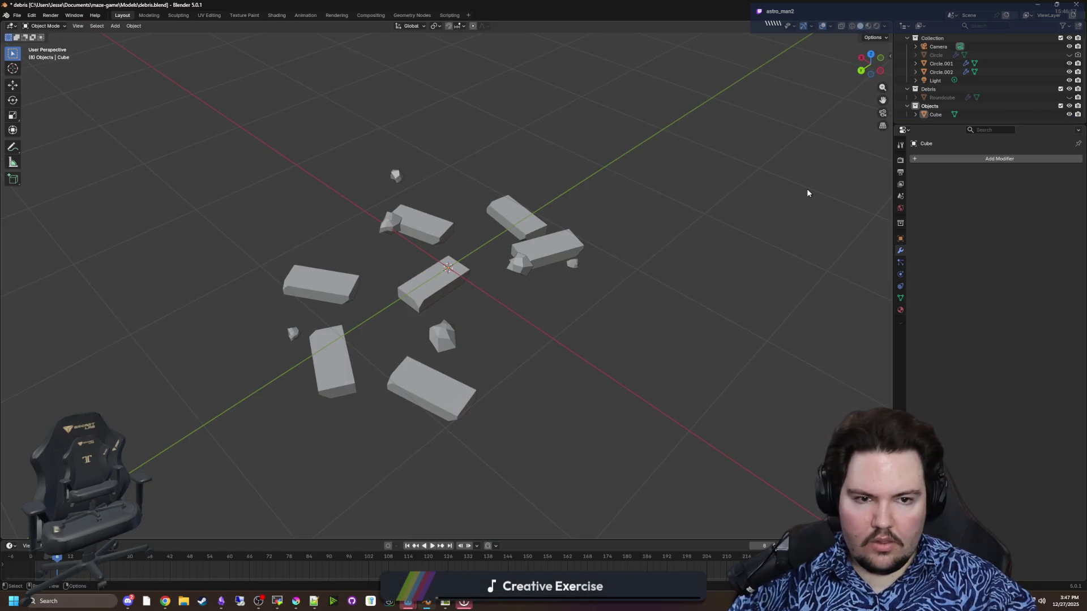
key("Tab")
key("Tab")
scroll(1054, 67, "up", 1)
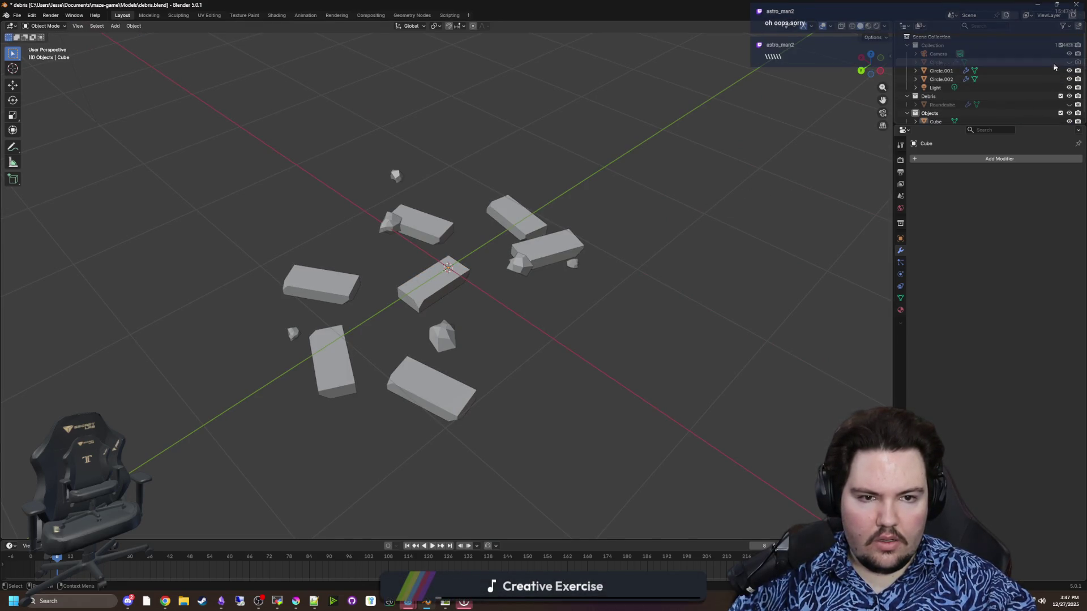
left_click(1054, 70)
left_click(1054, 79)
left_click(1069, 79)
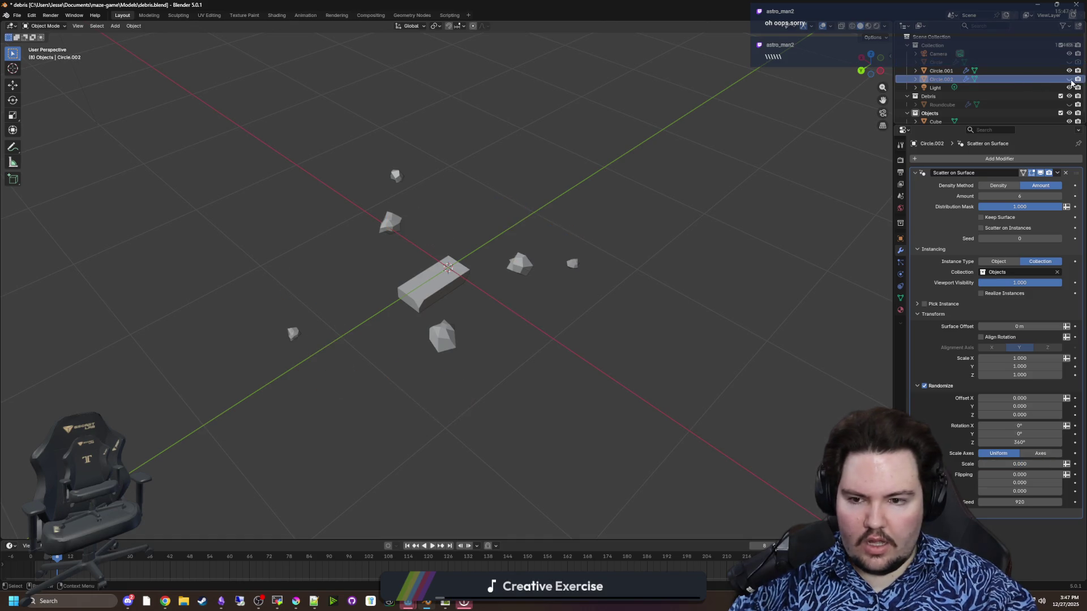
left_click(1070, 79)
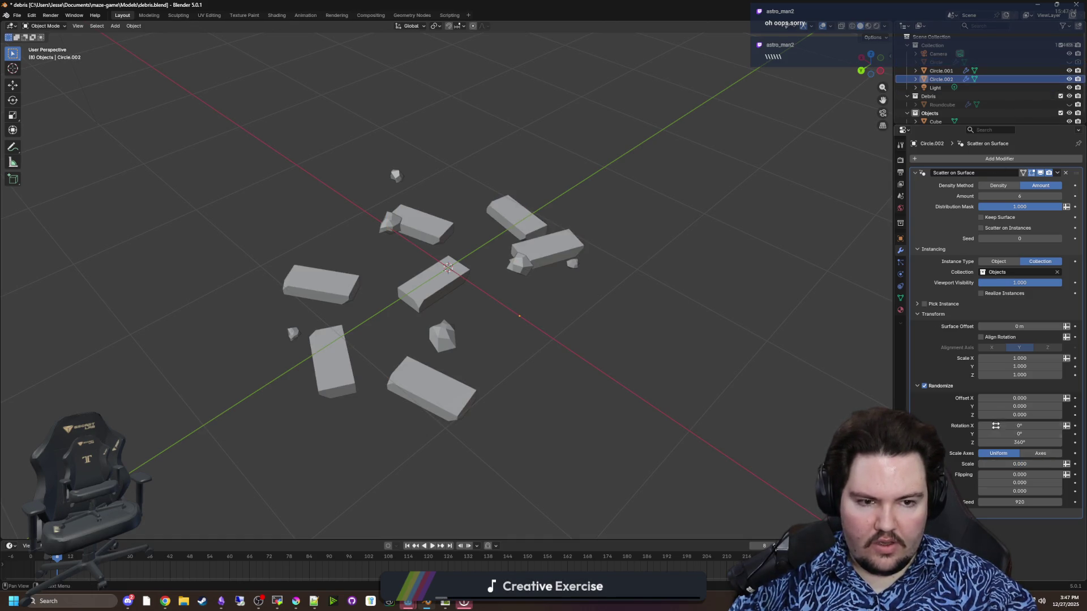
Step: Lower the scatter Amount from 6 to 3 and hide the central Cube block
left_click_drag(997, 198, 974, 199)
scroll(1074, 116, "down", 1)
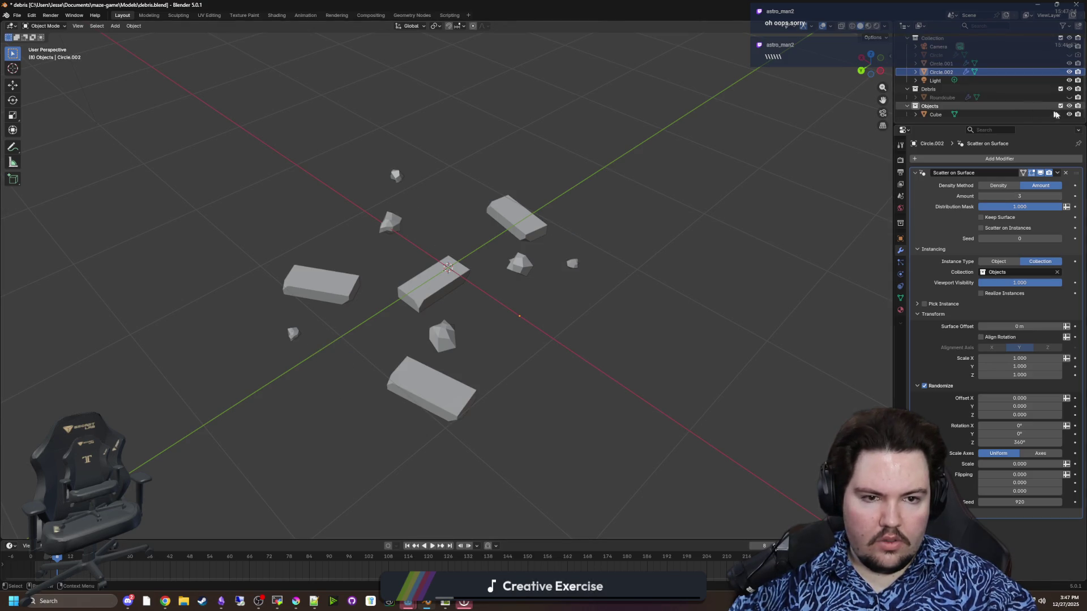
left_click(1070, 114)
scroll(747, 235, "down", 3)
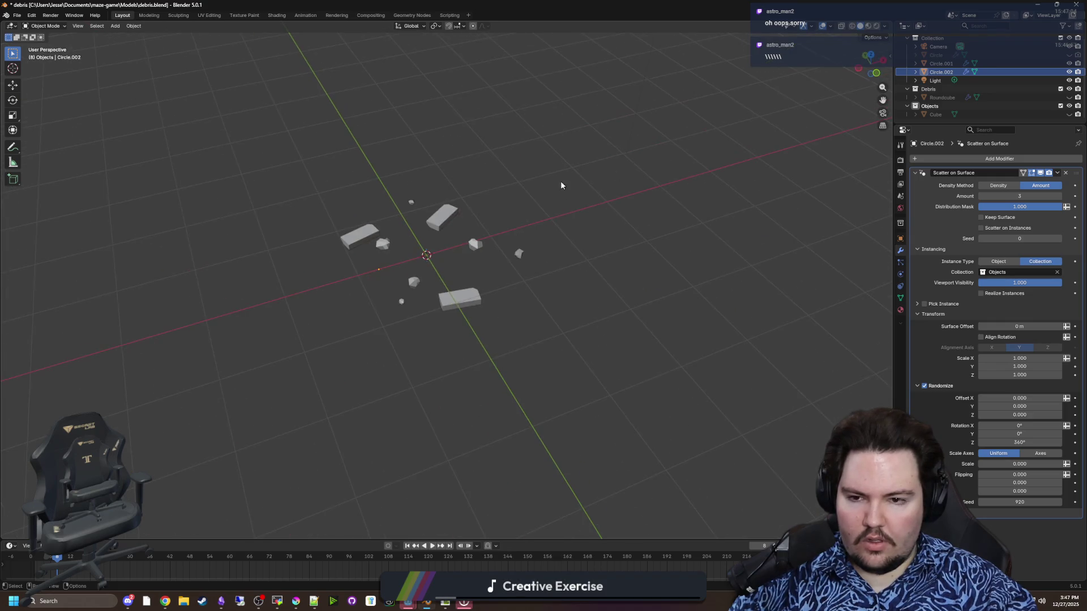
scroll(450, 195, "up", 3)
left_click(442, 186)
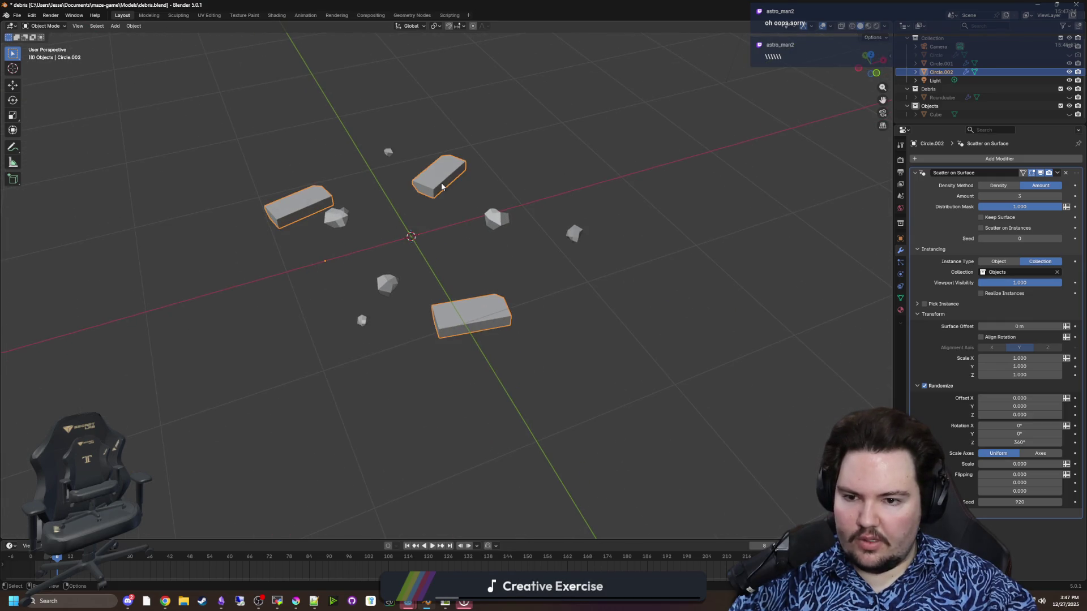
left_click(385, 288, "shift")
left_click(505, 285)
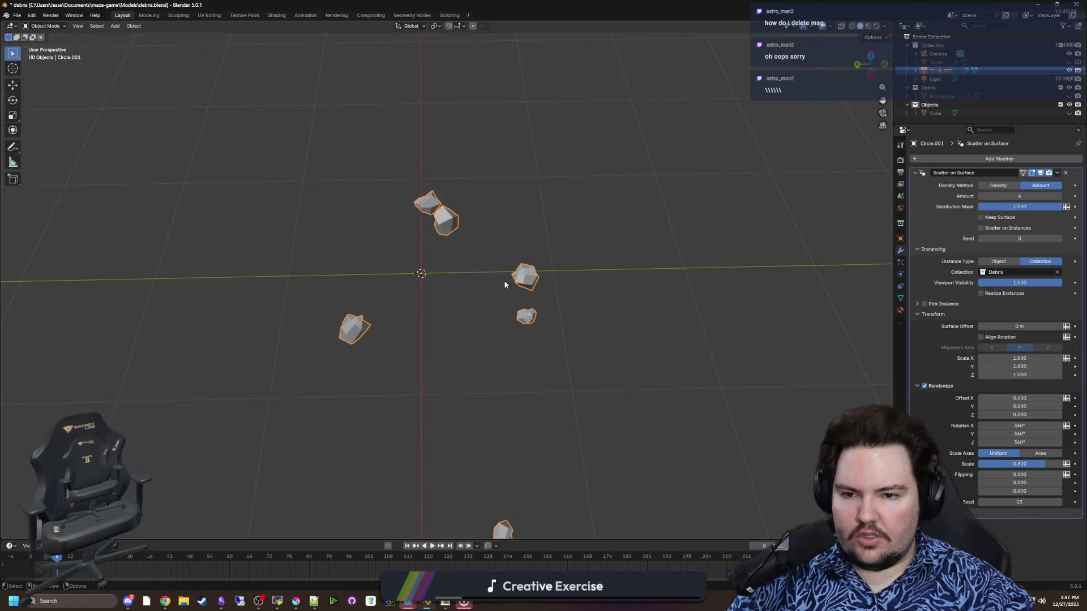
Step: Create a new collection in the Outliner named Rubble_2
key("a")
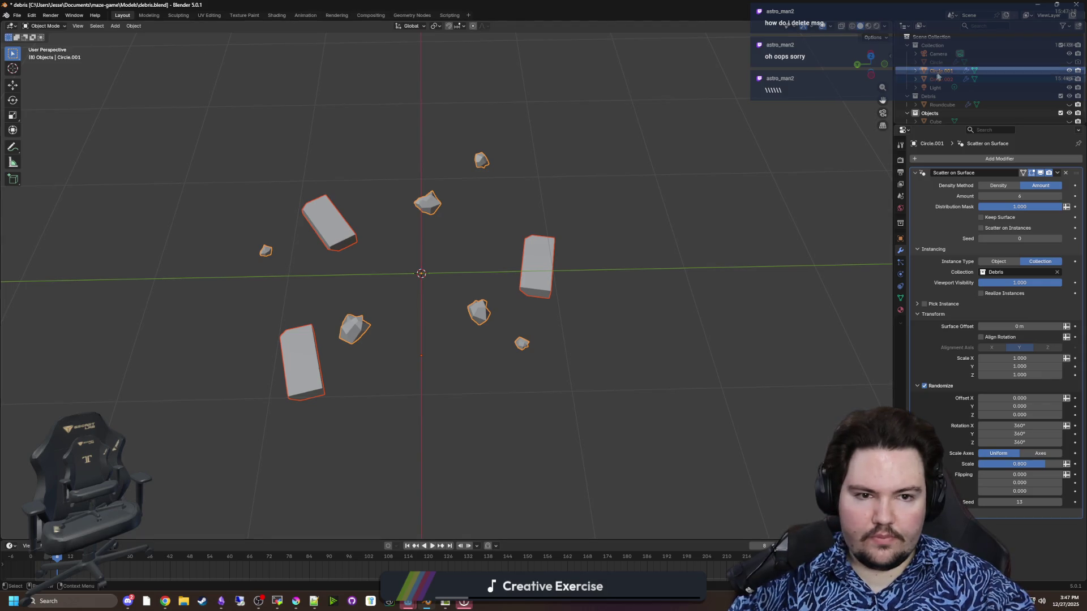
right_click(937, 38)
left_click(937, 37)
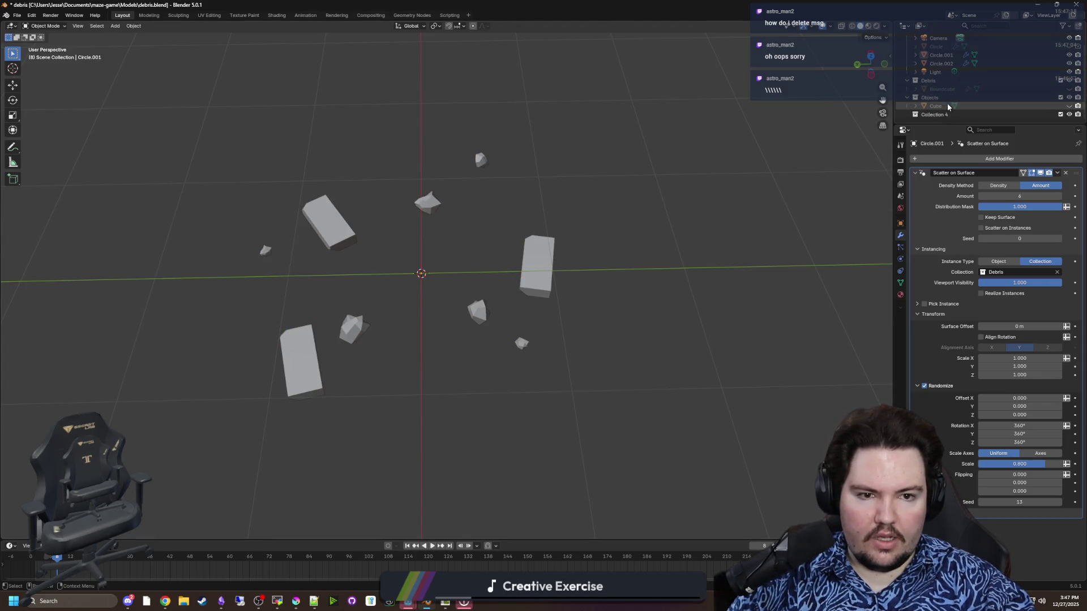
double_click(941, 115)
type("Rubble")
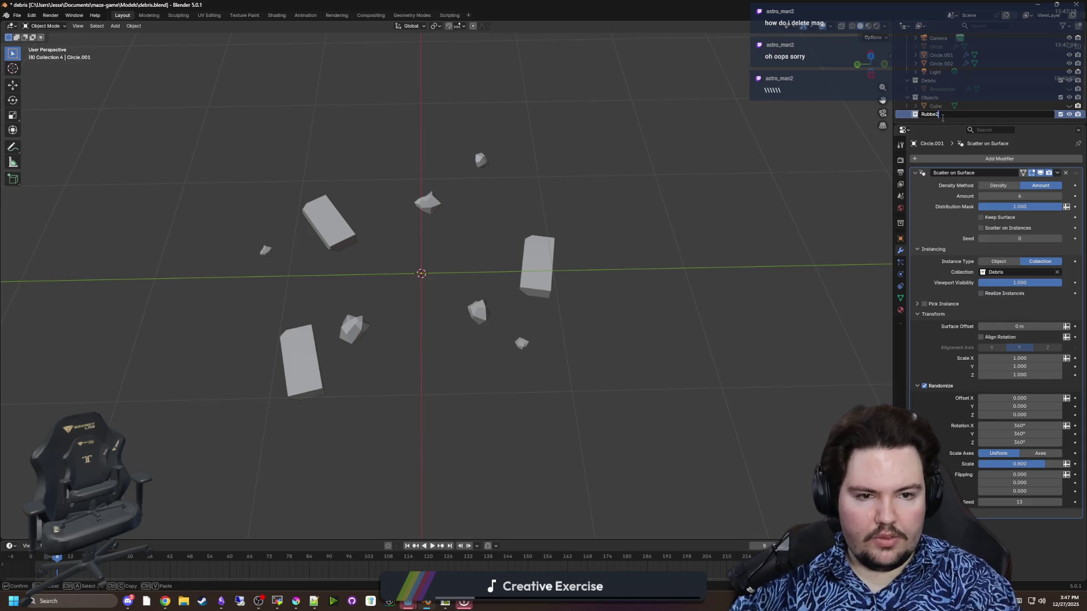
key("Return")
double_click(943, 116)
type("_2")
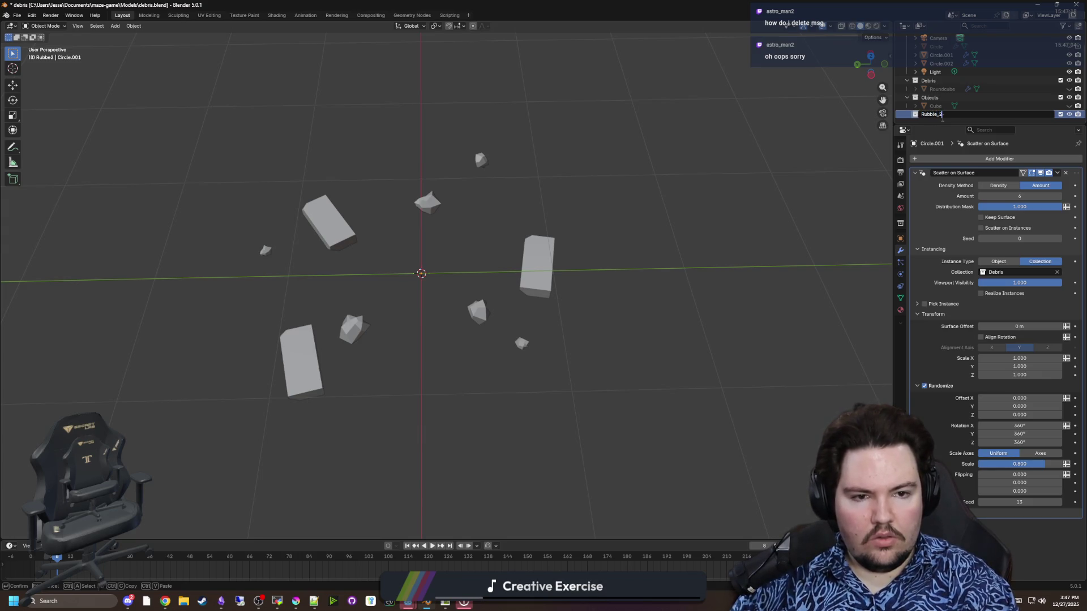
key("Return")
Step: Move Circle.001 and Circle.002 into the Rubble_2 collection
scroll(944, 102, "up", 2)
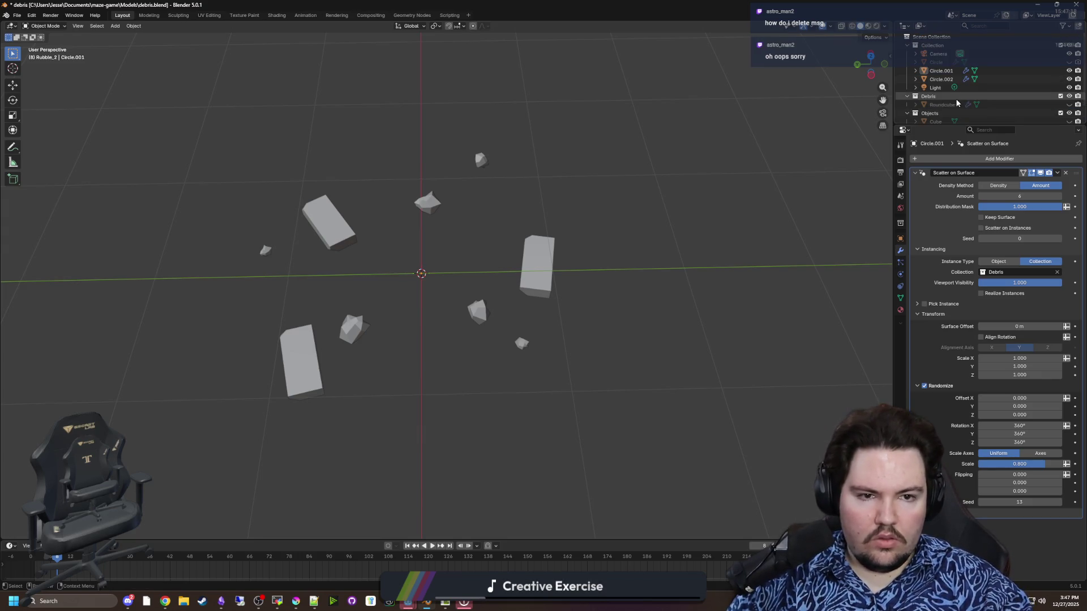
left_click(942, 70)
left_click(947, 80, "shift")
left_click_drag(946, 75, 947, 115)
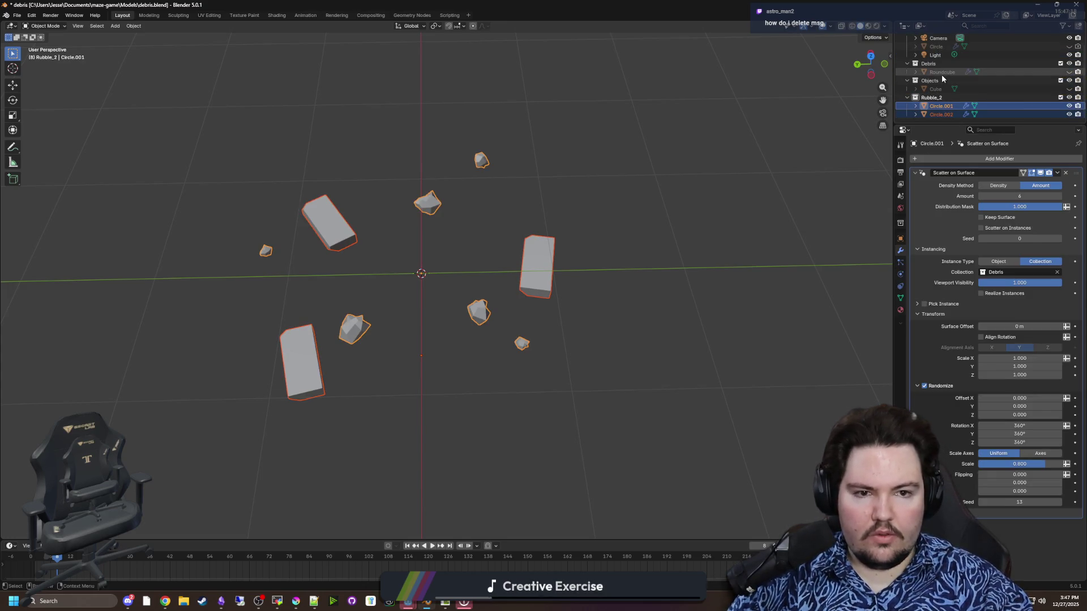
left_click(932, 99)
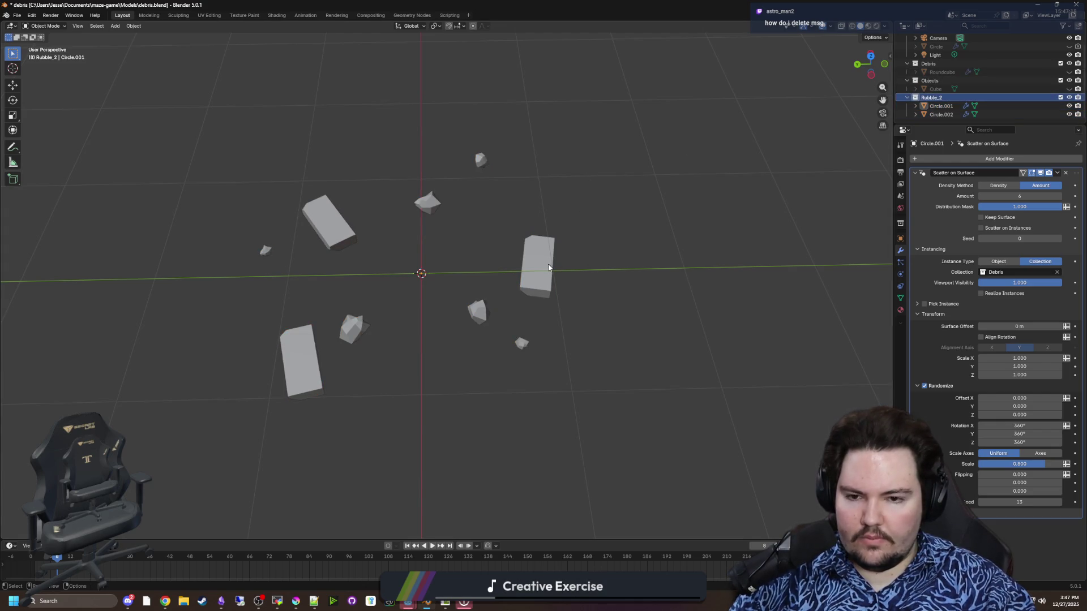
Step: Export Circle.001 and Circle.002 as Wavefront OBJ debris_2.obj into the debris folder
left_click(549, 268)
left_click(486, 315, "shift")
left_click(17, 16)
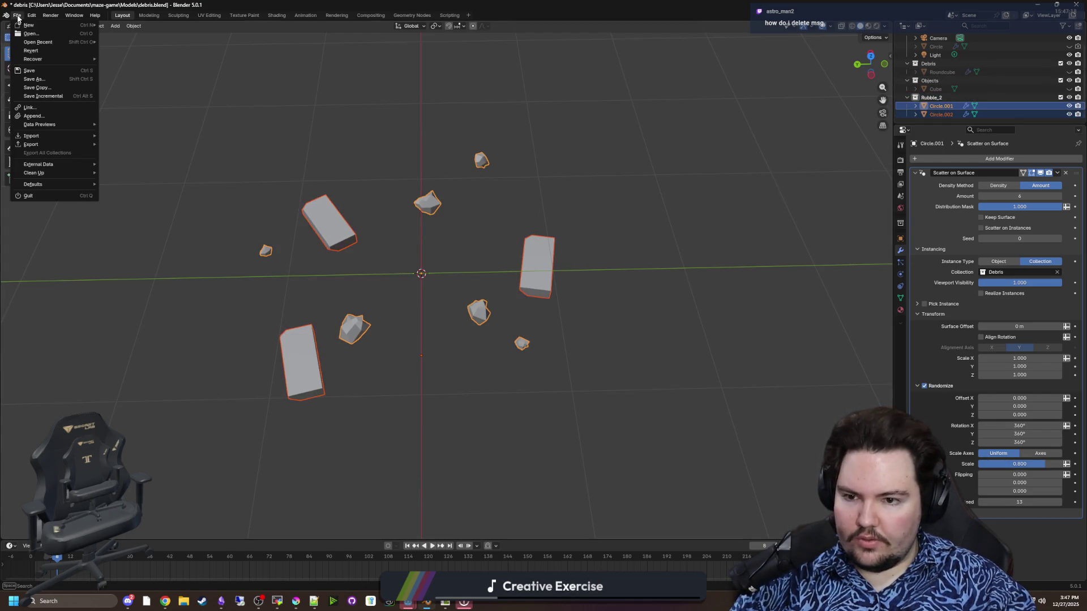
mouse_move(60, 141)
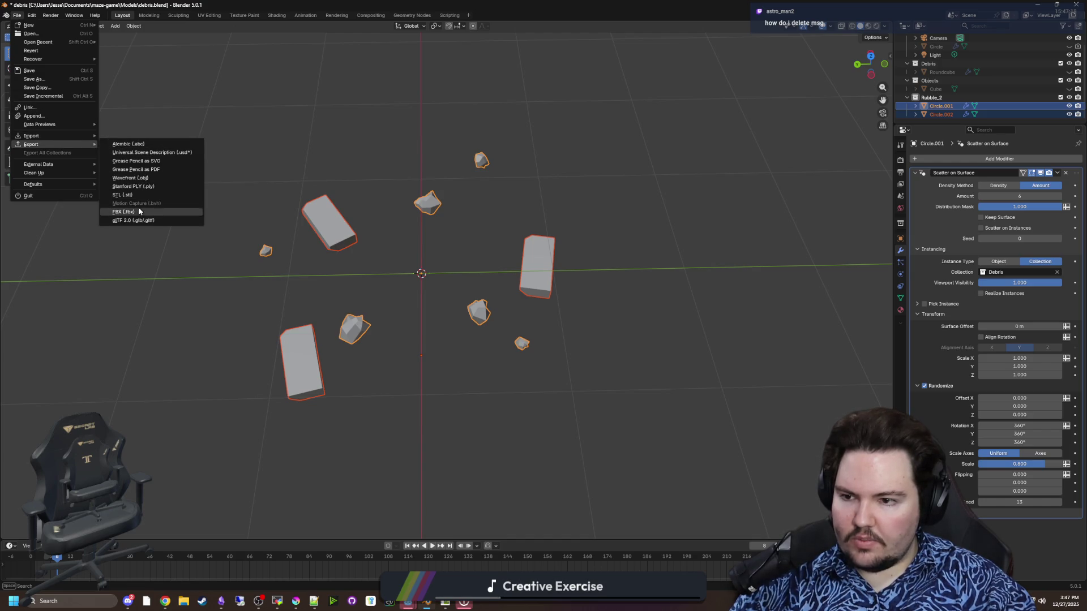
left_click(143, 178)
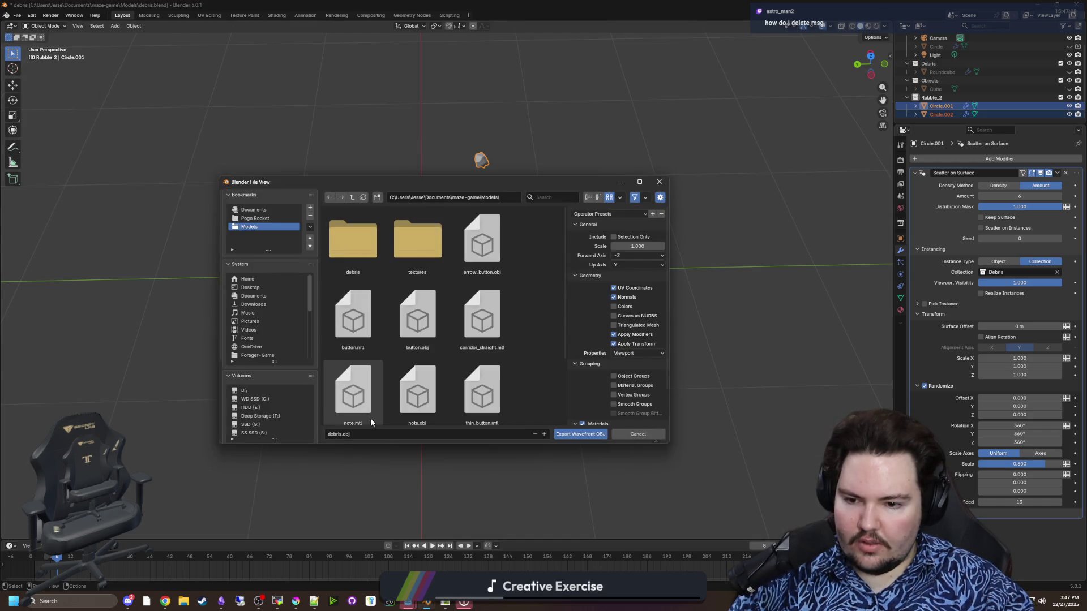
left_click(368, 436)
type("bris_2")
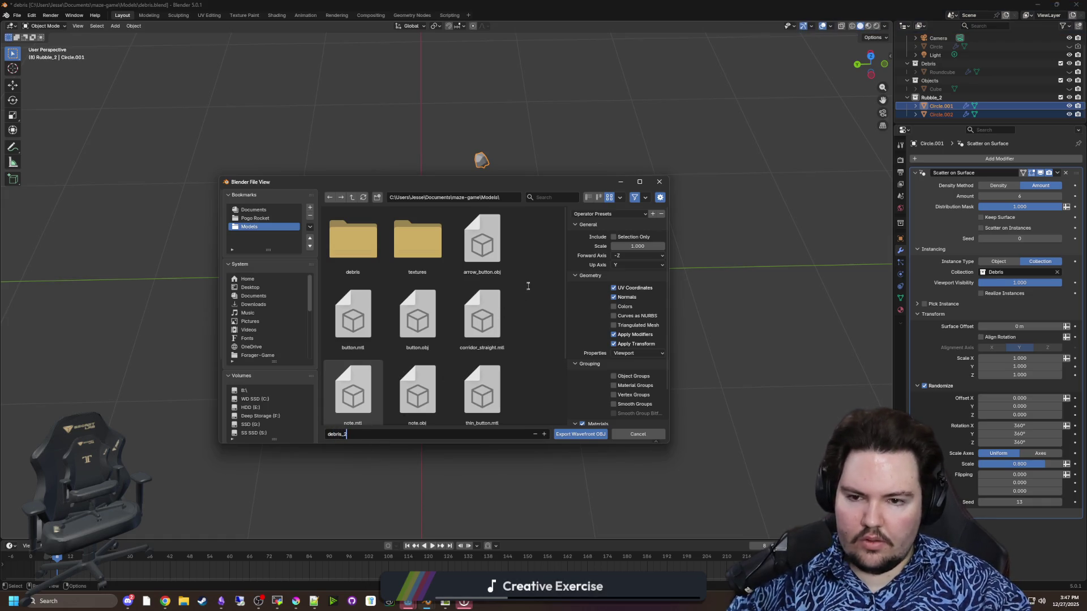
key("Return")
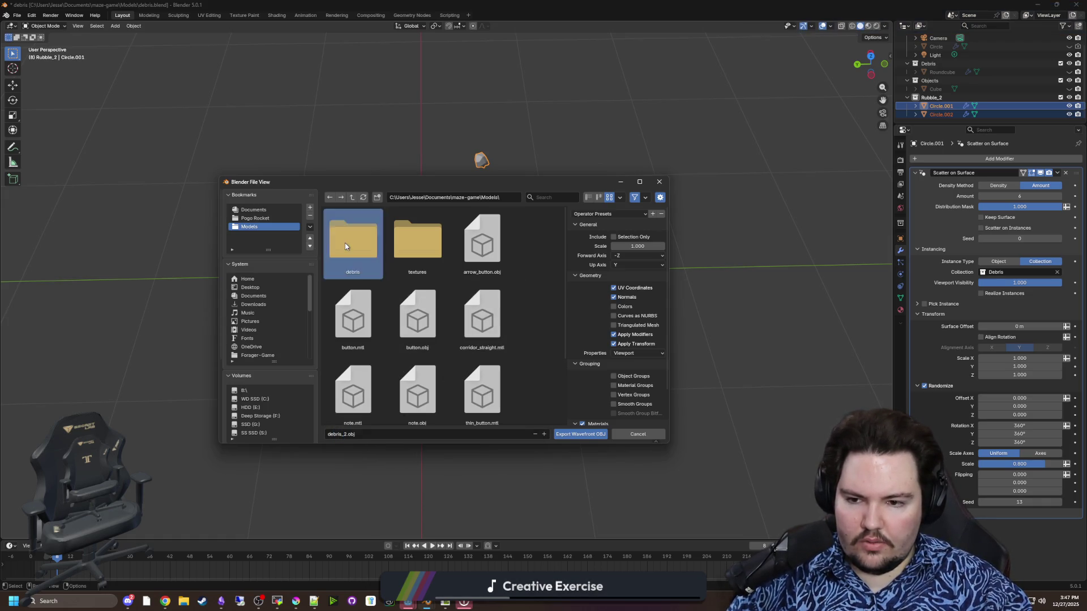
double_click(345, 243)
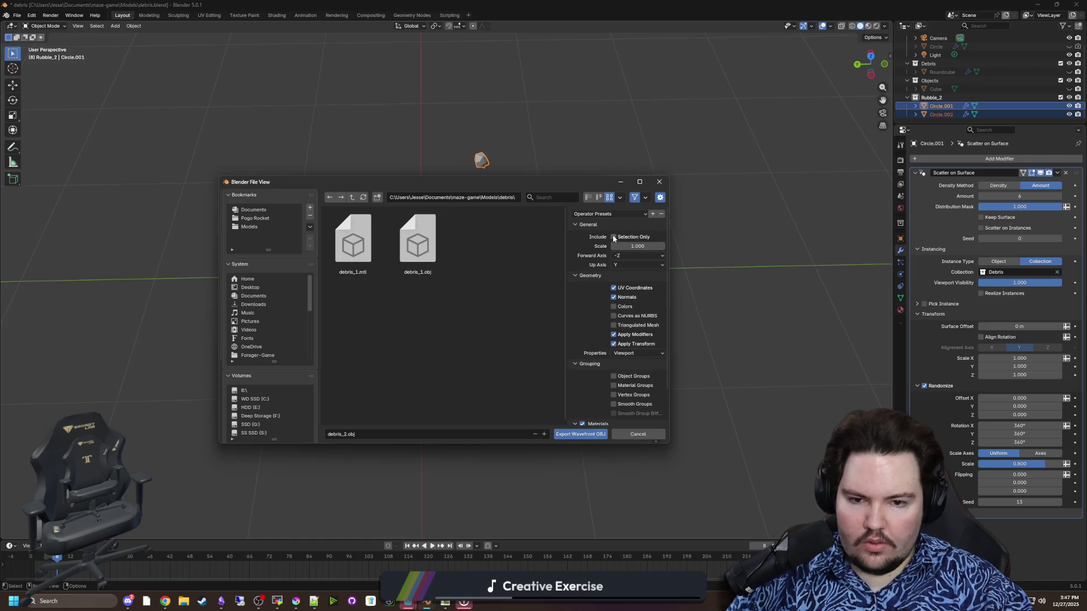
left_click(582, 435)
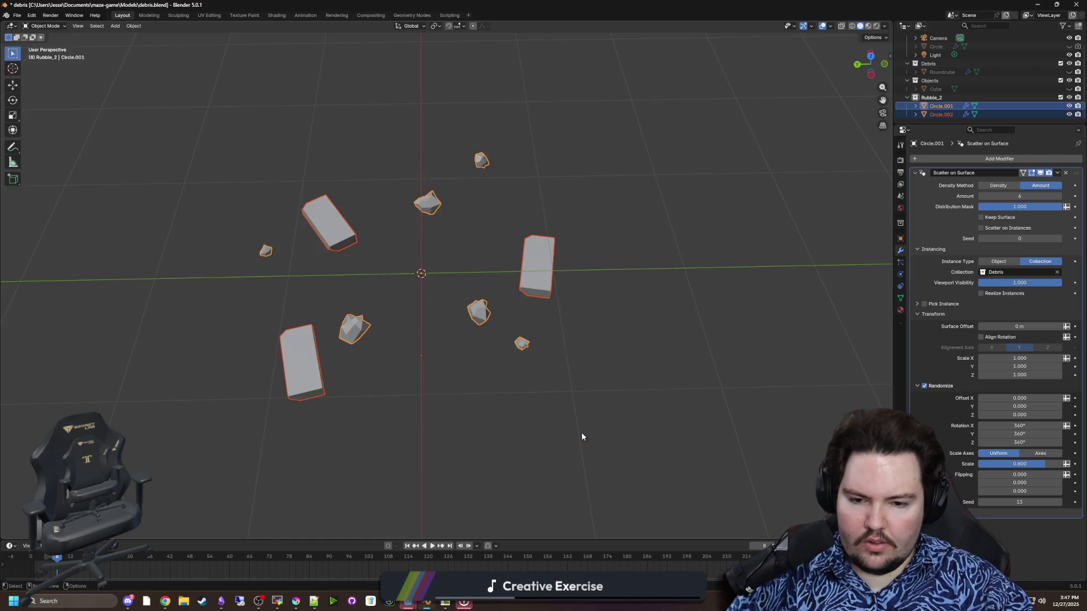
left_click(618, 294)
mouse_move(709, 304)
left_mouse_down()
mouse_move(653, 308)
mouse_move(631, 385)
left_mouse_up()
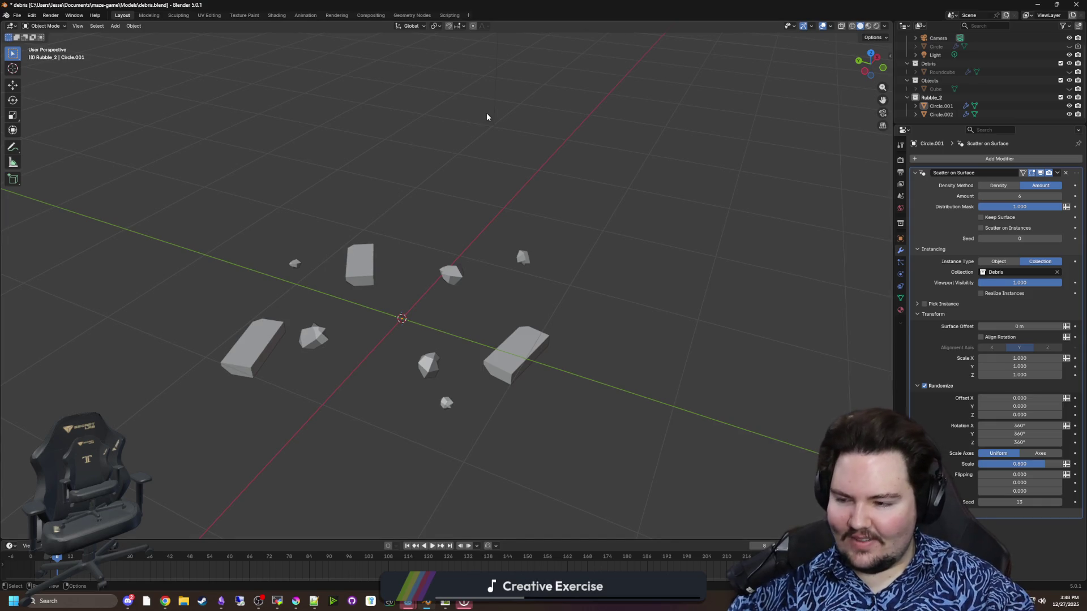
Step: Save the blend file and add a Bézier curve to the scene
mouse_move(487, 117)
left_mouse_down()
mouse_move(497, 213)
mouse_move(640, 282)
mouse_move(604, 289)
mouse_move(649, 261)
mouse_move(634, 299)
left_mouse_up()
key("ctrl+s")
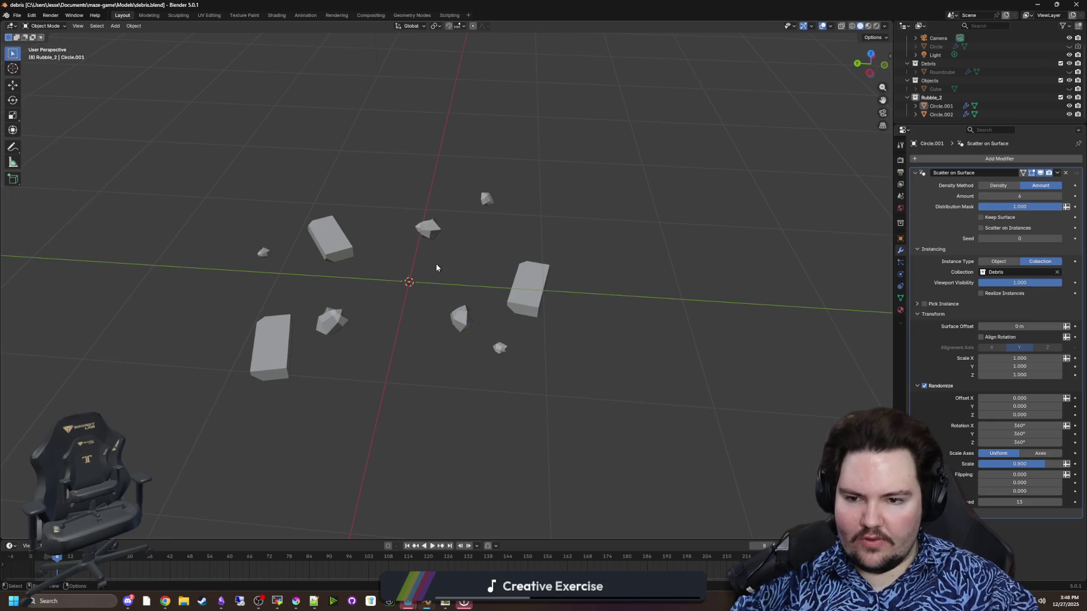
key("shift+a")
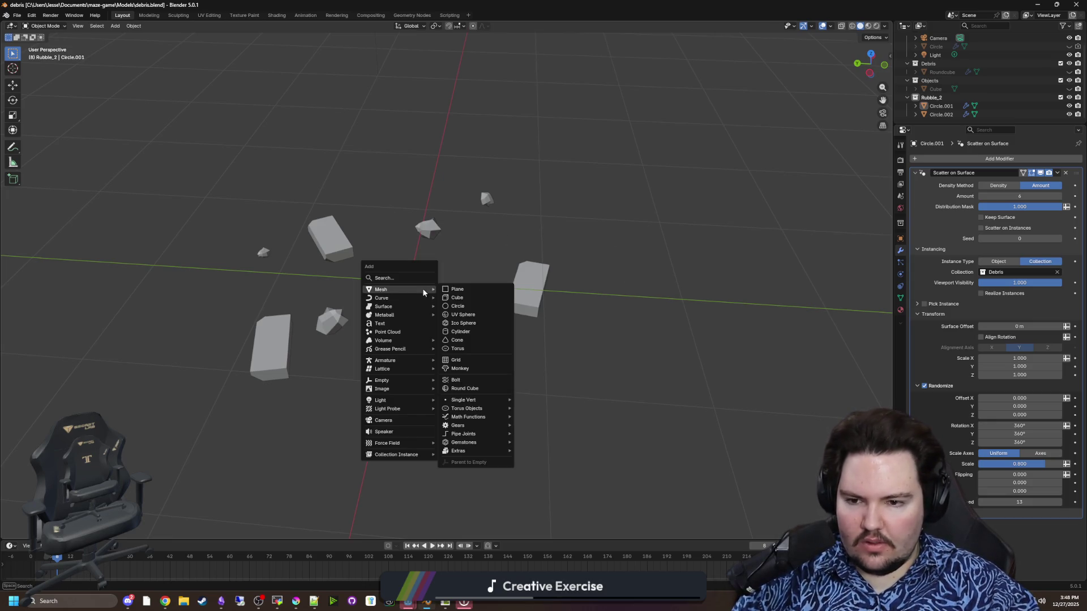
key("shift+a")
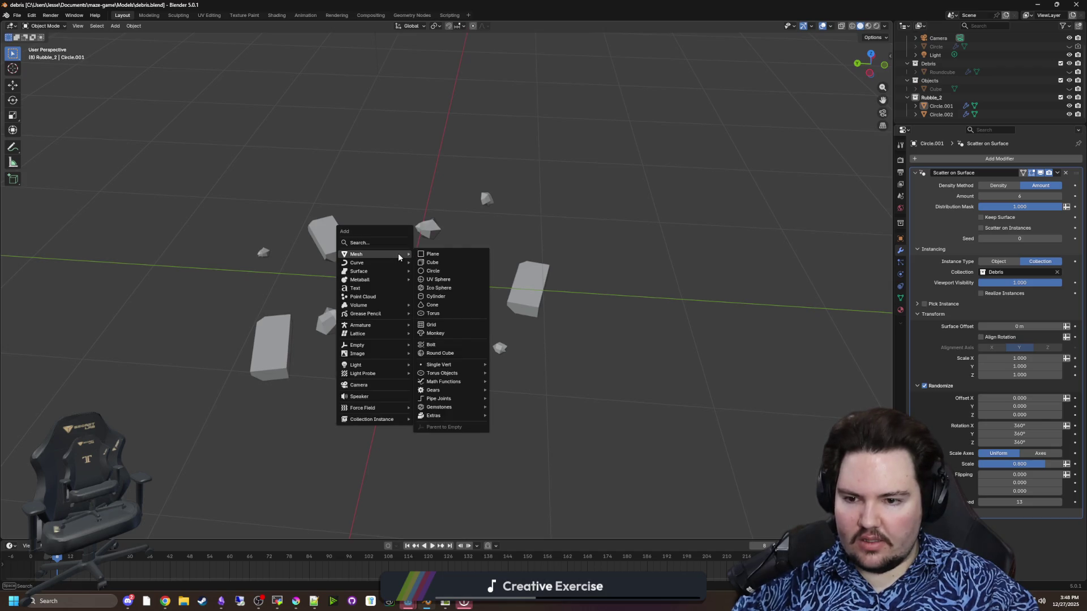
left_click(426, 263)
Step: Set the curve's Geometry bevel depth to 0.02 m, trying 0.1 and 0.05 first
scroll(435, 272, "down", 1)
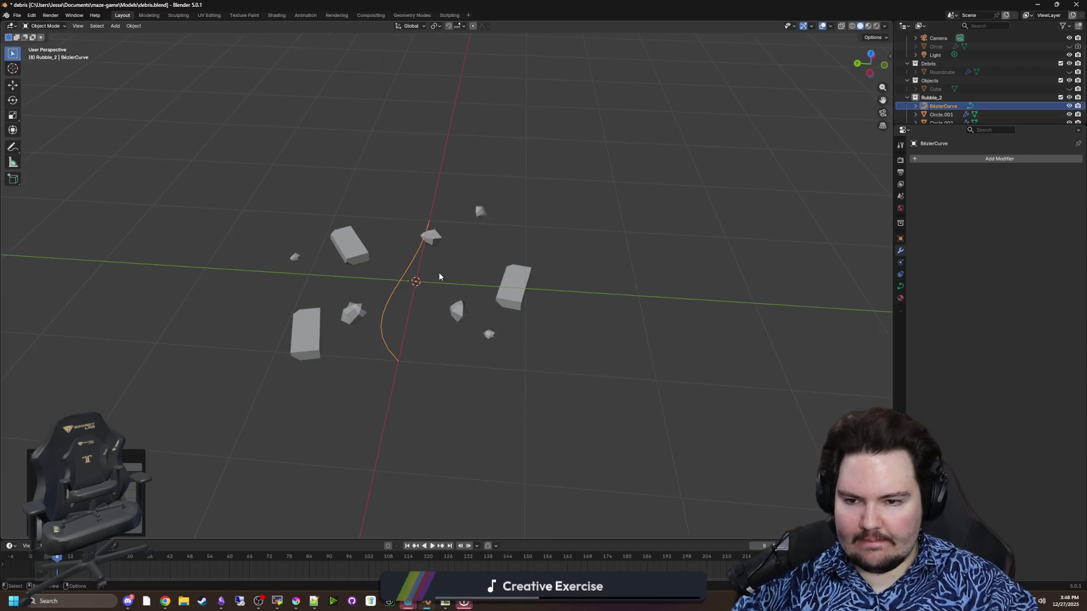
scroll(442, 279, "up", 2)
left_click(900, 286)
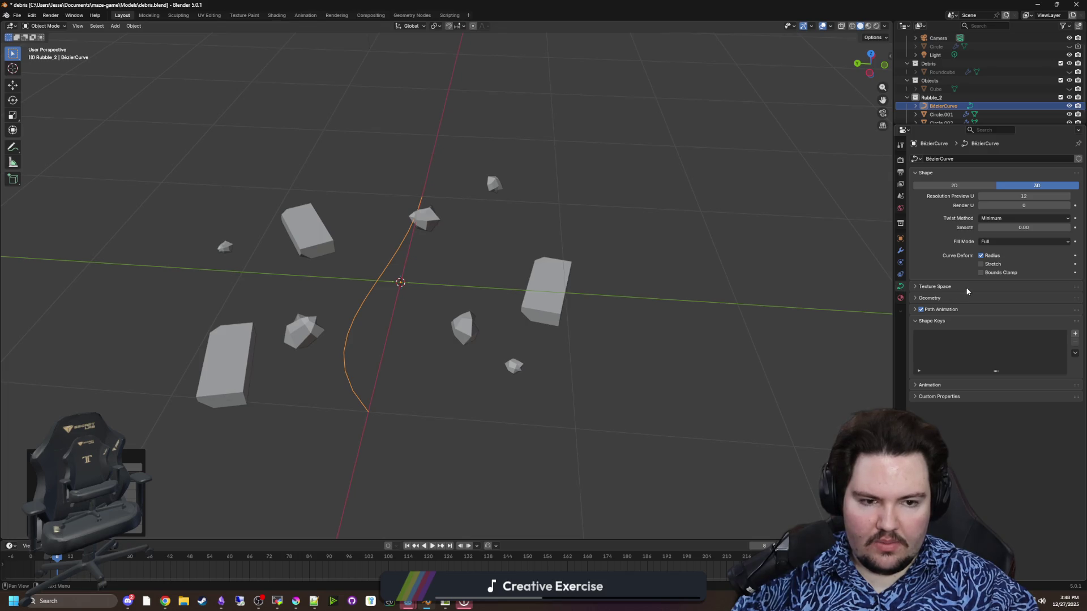
left_click(940, 297)
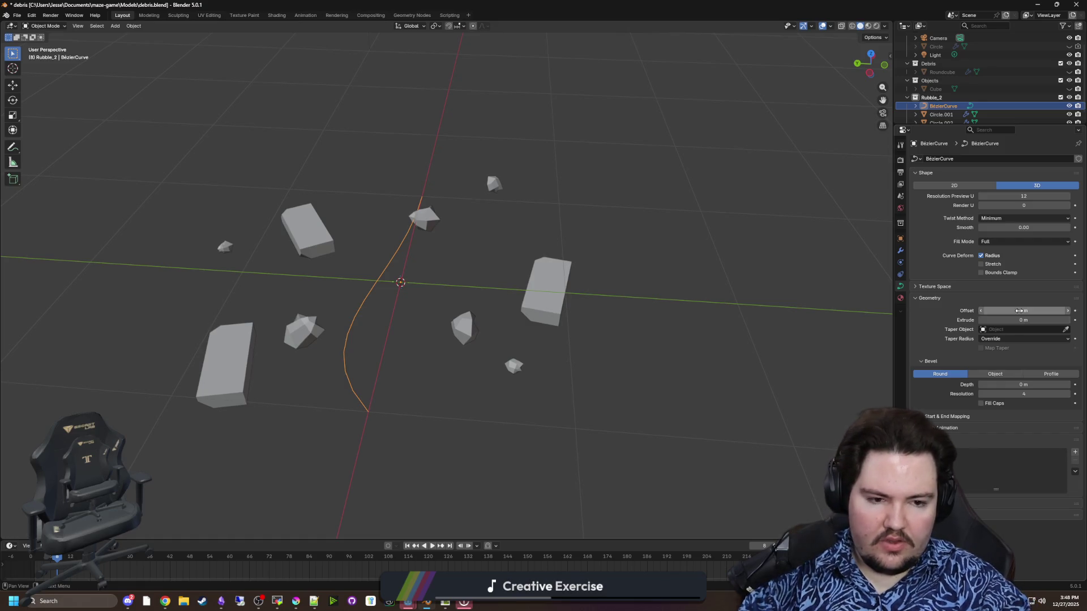
left_click(1033, 380)
type("0.1")
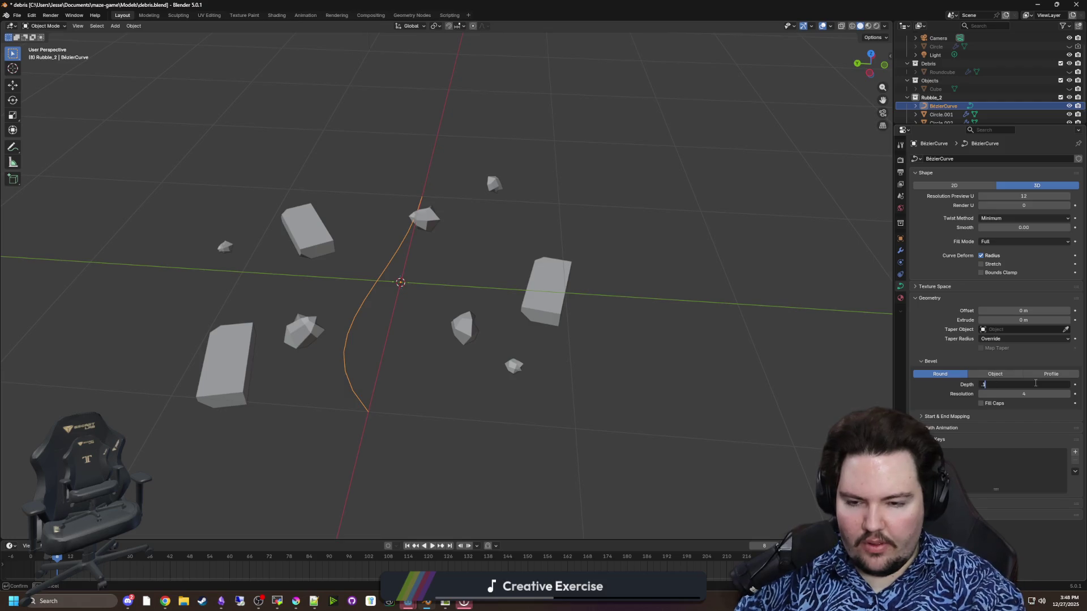
key("Return")
left_click(1036, 383)
type("0.05")
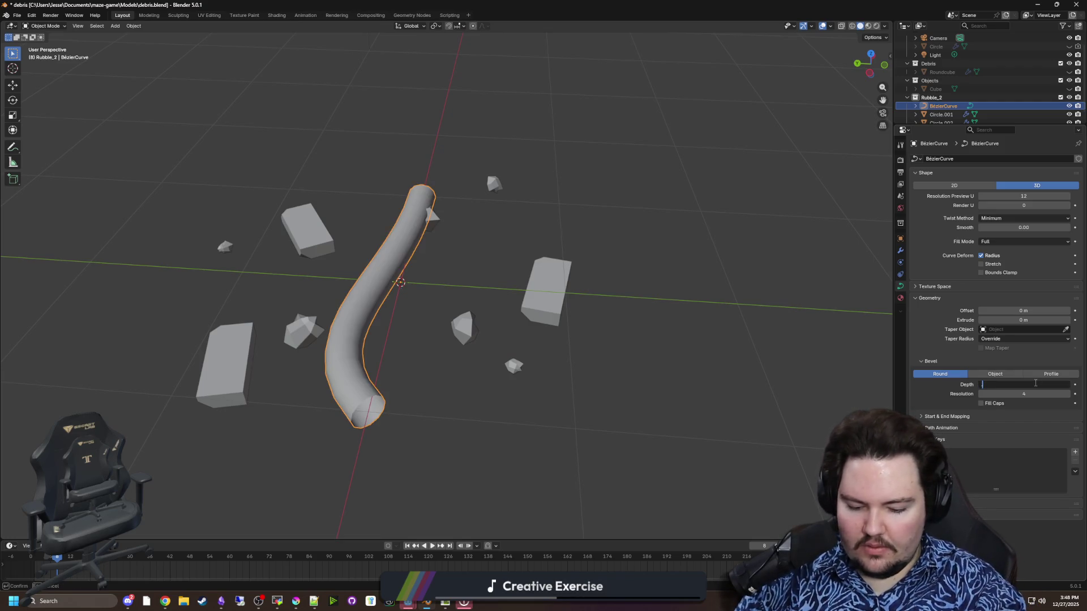
key("Return")
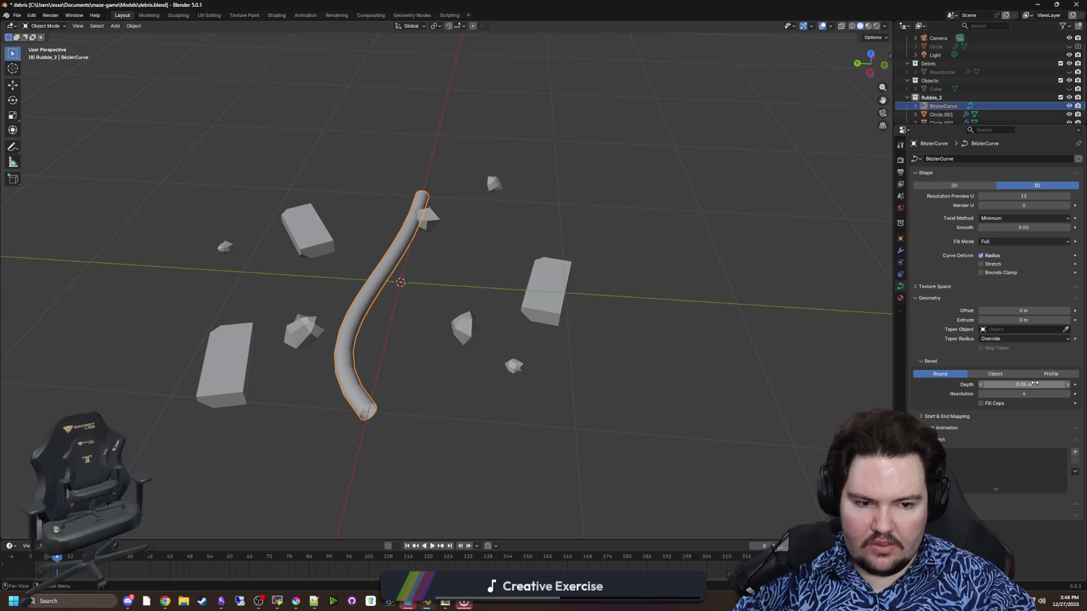
left_click(1035, 384)
type("0.02")
key("Return")
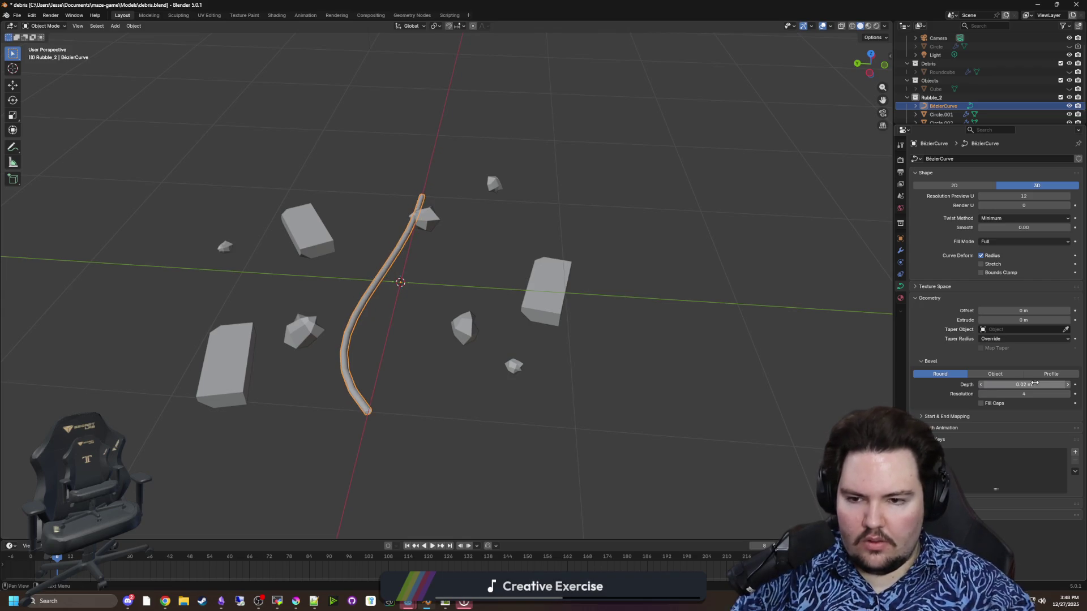
key("Tab")
left_click_drag(446, 199, 612, 278)
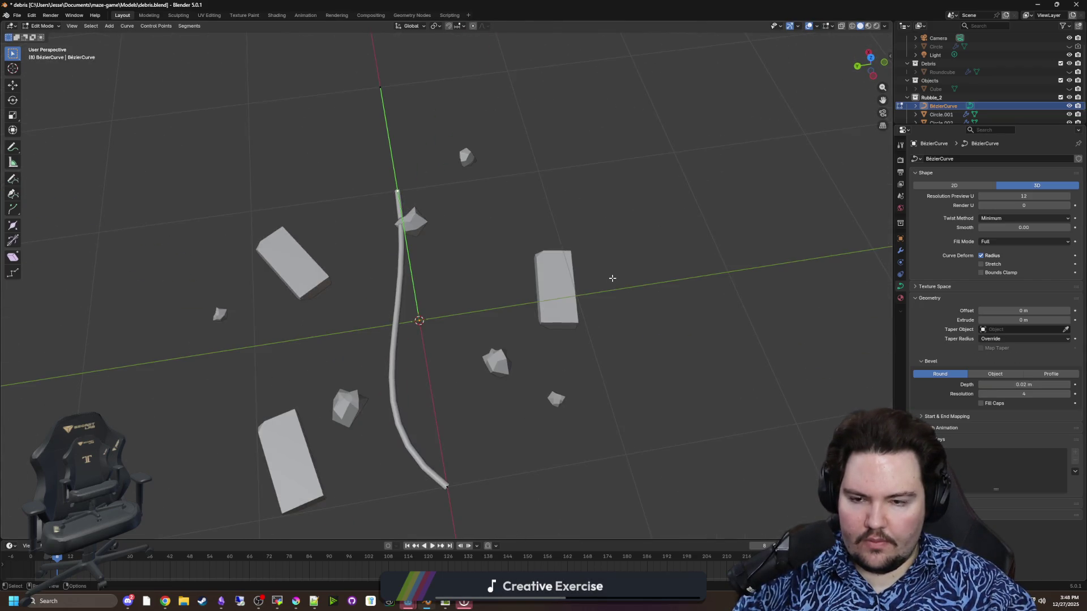
Step: Move a curve endpoint and set a control point's Z height to 0 in the N panel
key("g")
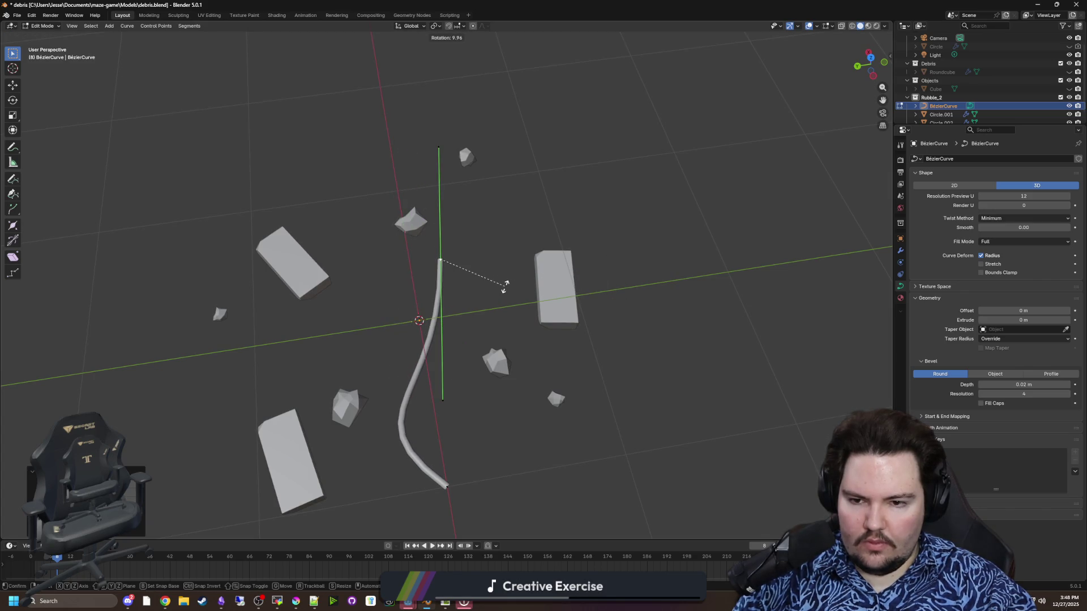
left_click(320, 340)
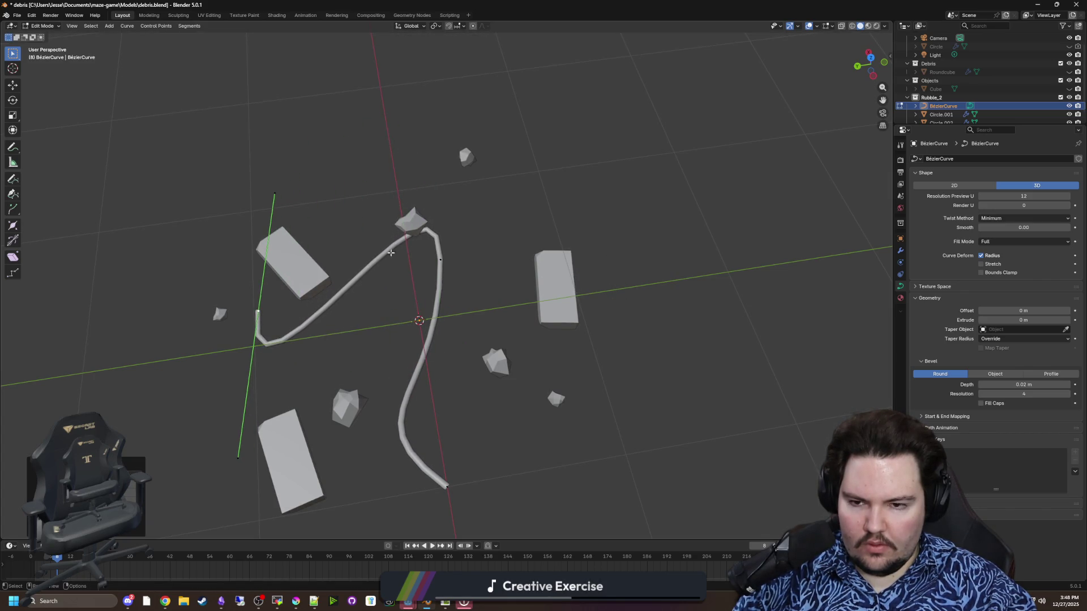
mouse_move(452, 263)
left_mouse_down()
mouse_move(483, 339)
mouse_move(484, 274)
left_mouse_up()
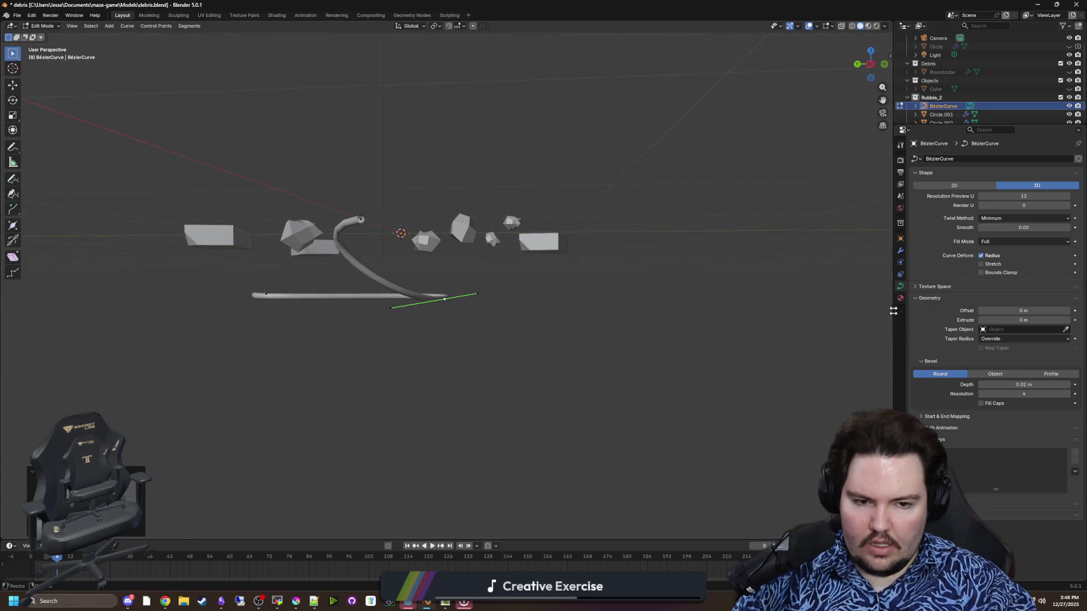
left_click(901, 240)
key("n")
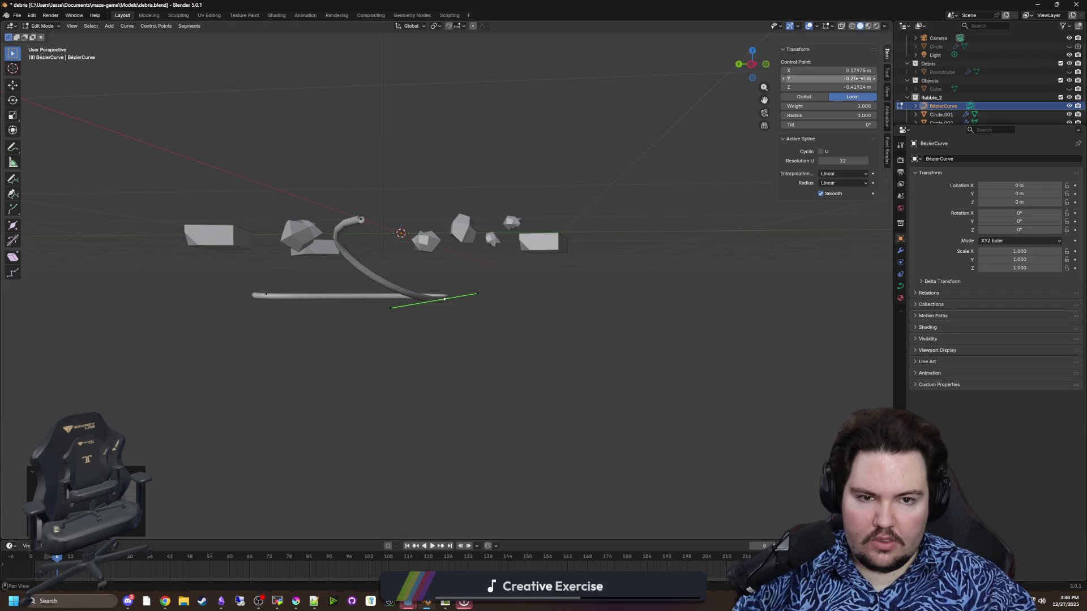
left_click(844, 87)
key("Return")
left_click_drag(613, 191, 482, 203)
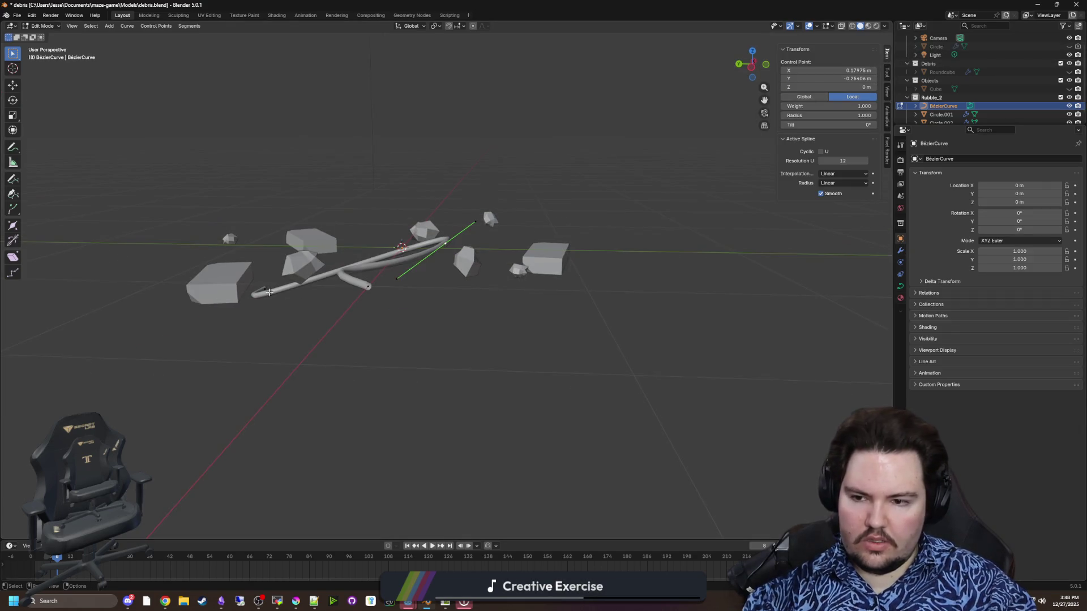
Step: Flatten another point and slide the left endpoint along X into an S-shape, back in Object Mode
key("BackSpace")
mouse_move(623, 198)
left_mouse_down()
mouse_move(553, 235)
mouse_move(496, 427)
left_mouse_up()
left_click(445, 303)
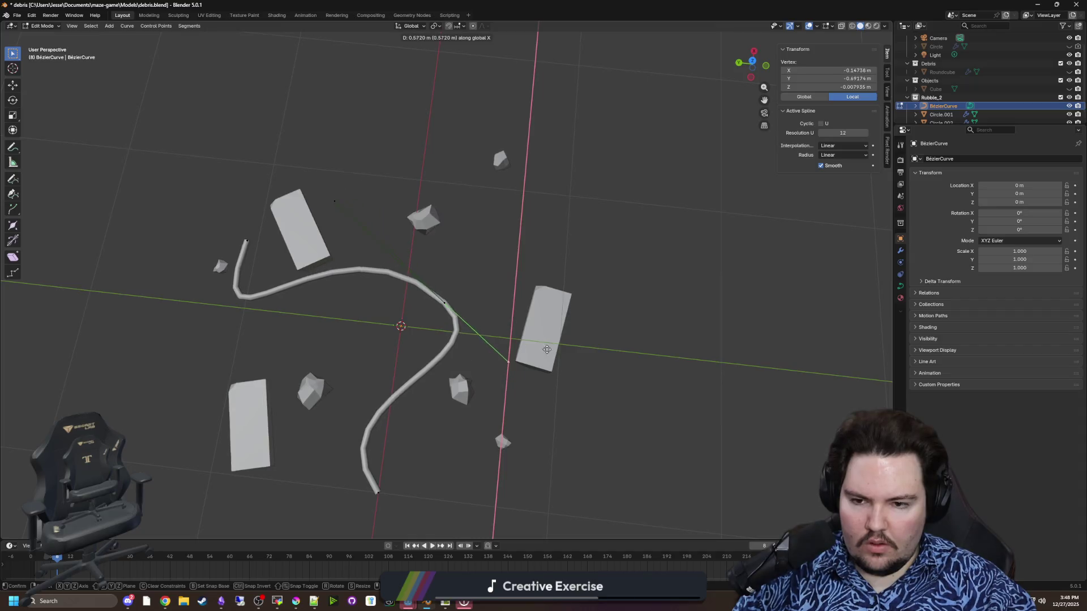
left_click(247, 241)
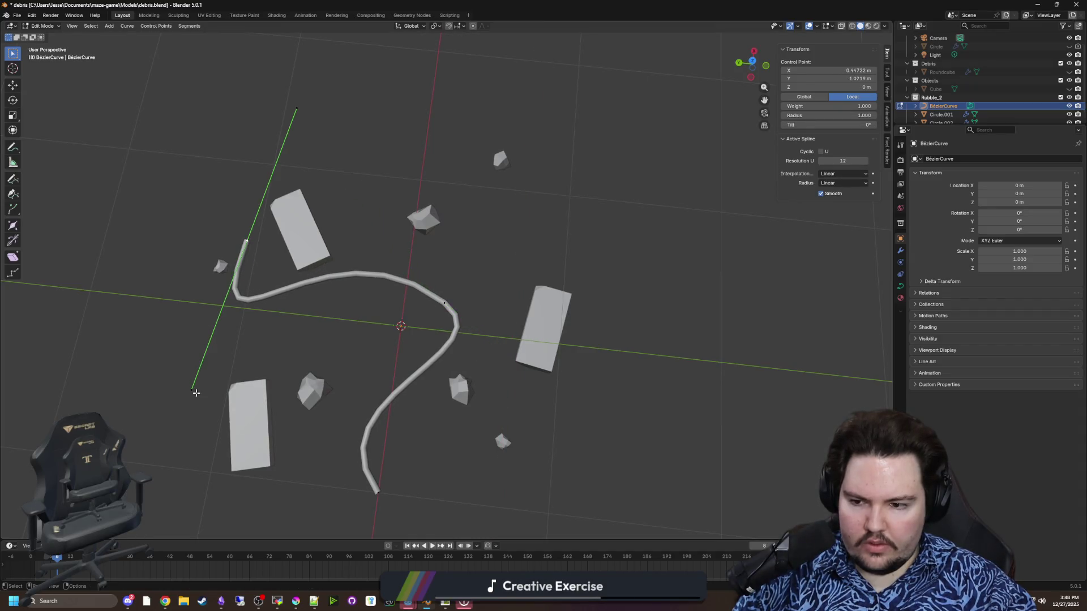
key("g")
key("y")
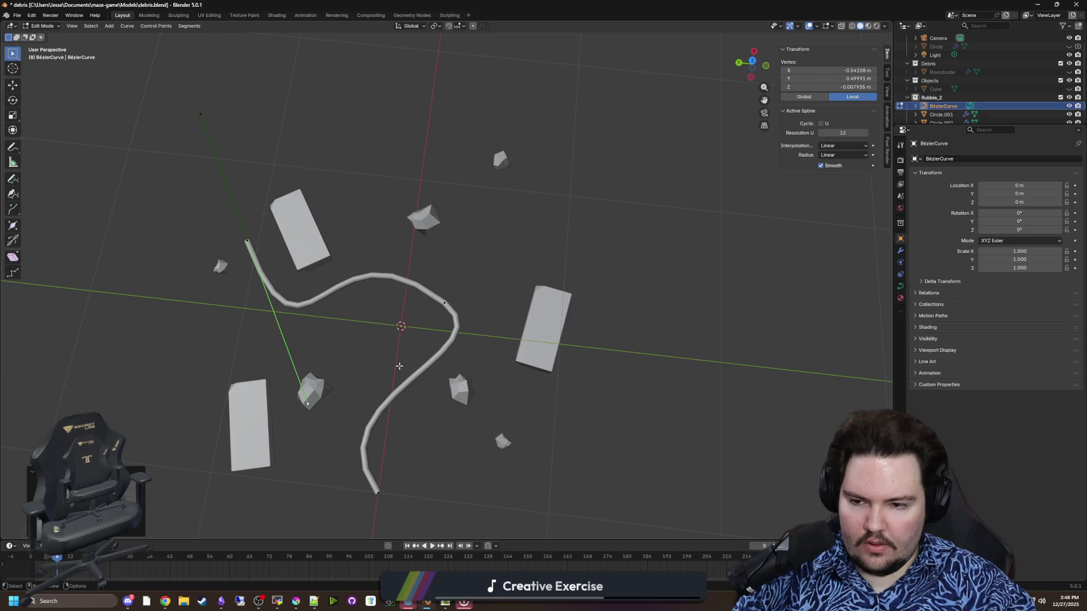
key("x")
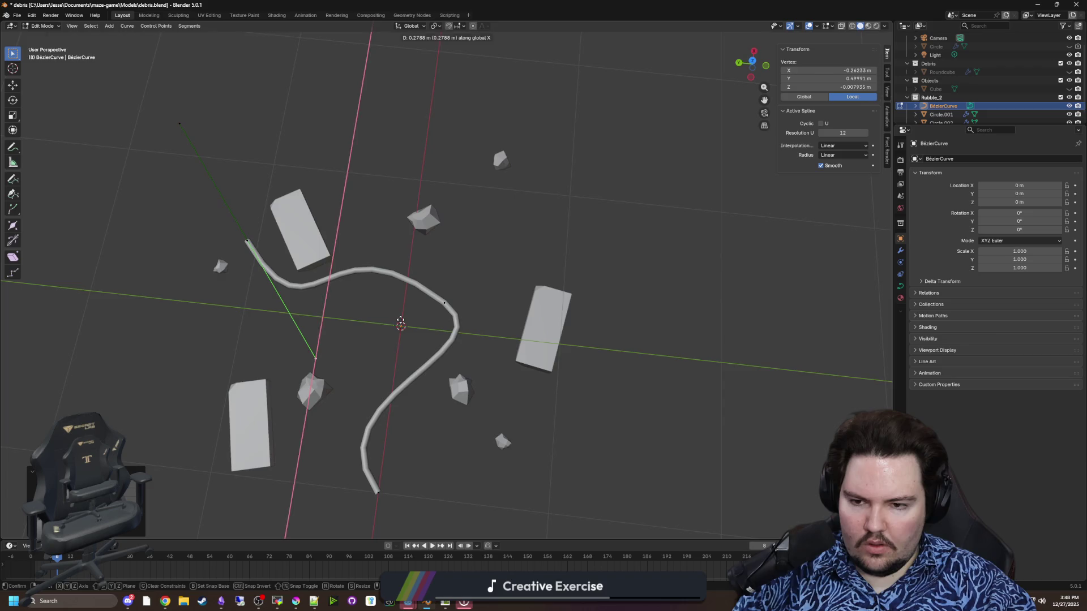
left_click(396, 364)
key("Tab")
left_click(585, 290)
scroll(410, 245, "down", 3)
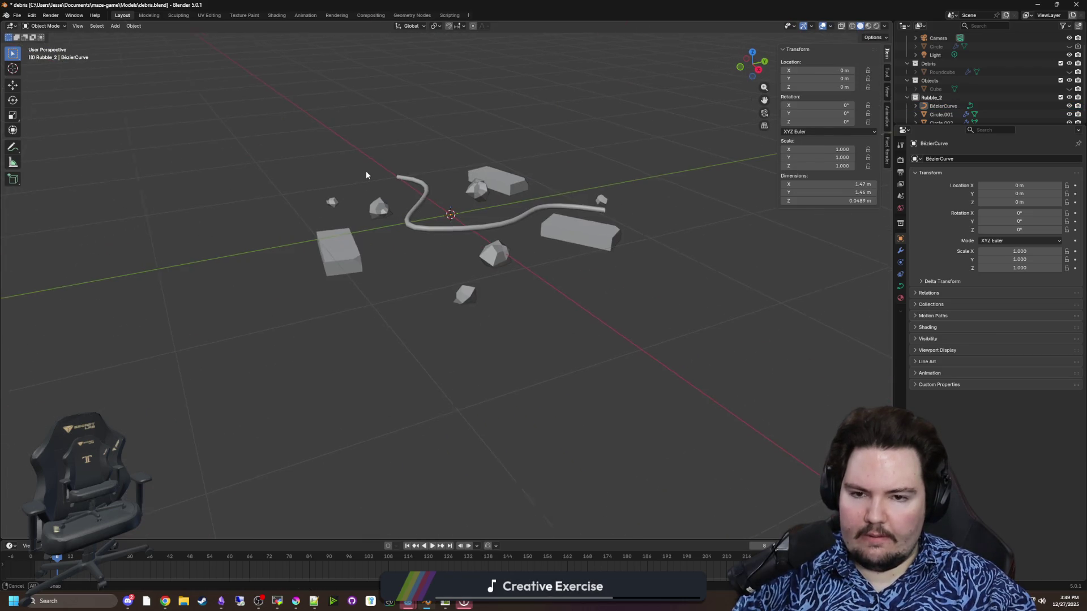
Step: Add a new collection under Scene Collection and name it Debris_3
scroll(366, 175, "up", 4)
left_click(421, 183, "shift")
scroll(956, 118, "down", 1)
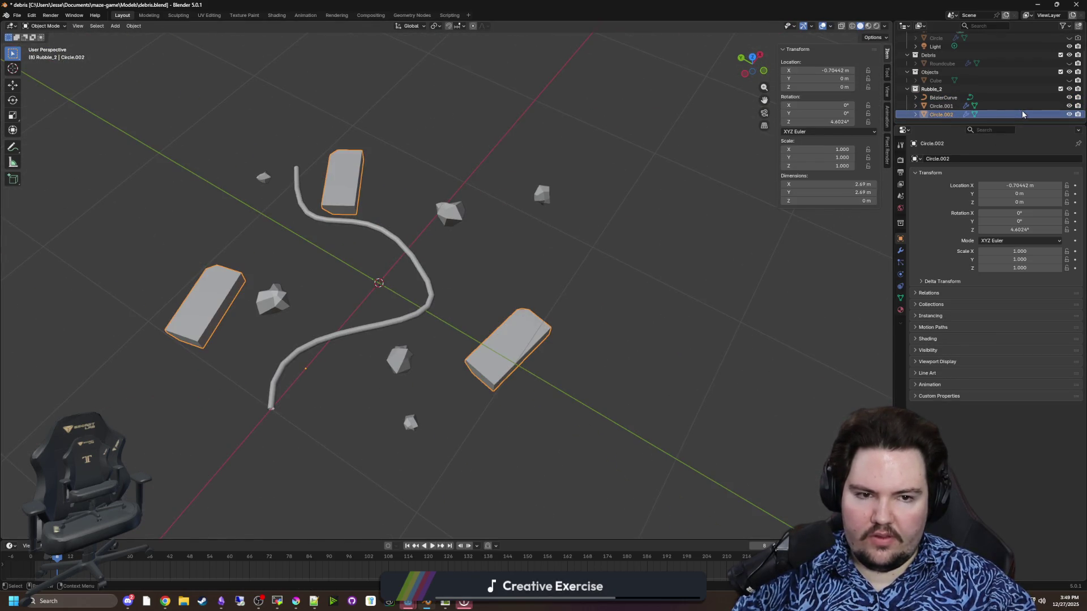
left_click(943, 98)
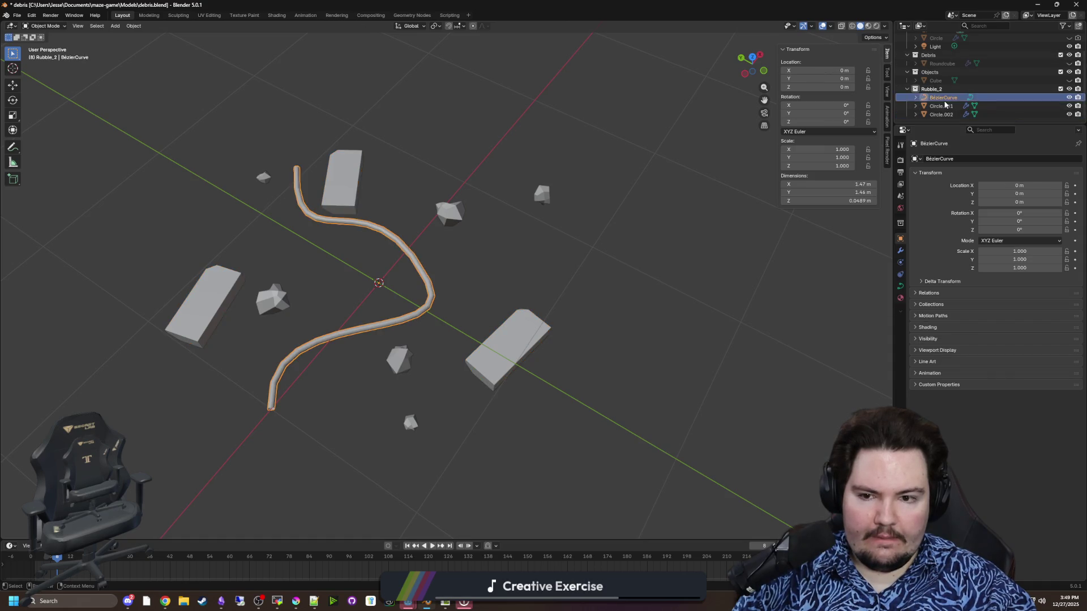
scroll(938, 51, "up", 3)
left_click(938, 36)
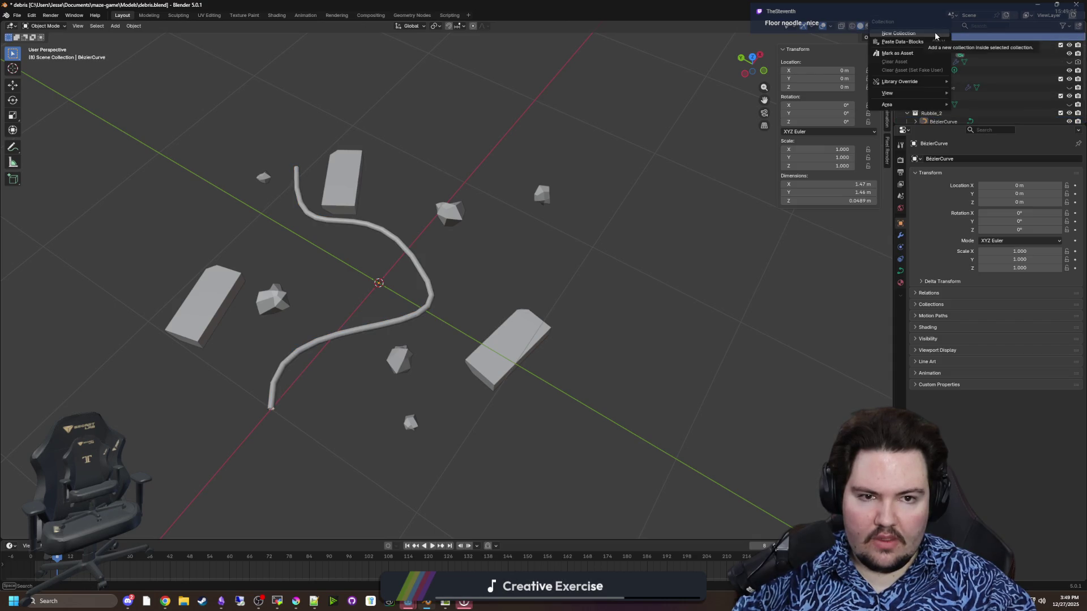
scroll(953, 103, "down", 4)
double_click(963, 113)
type("Debris_")
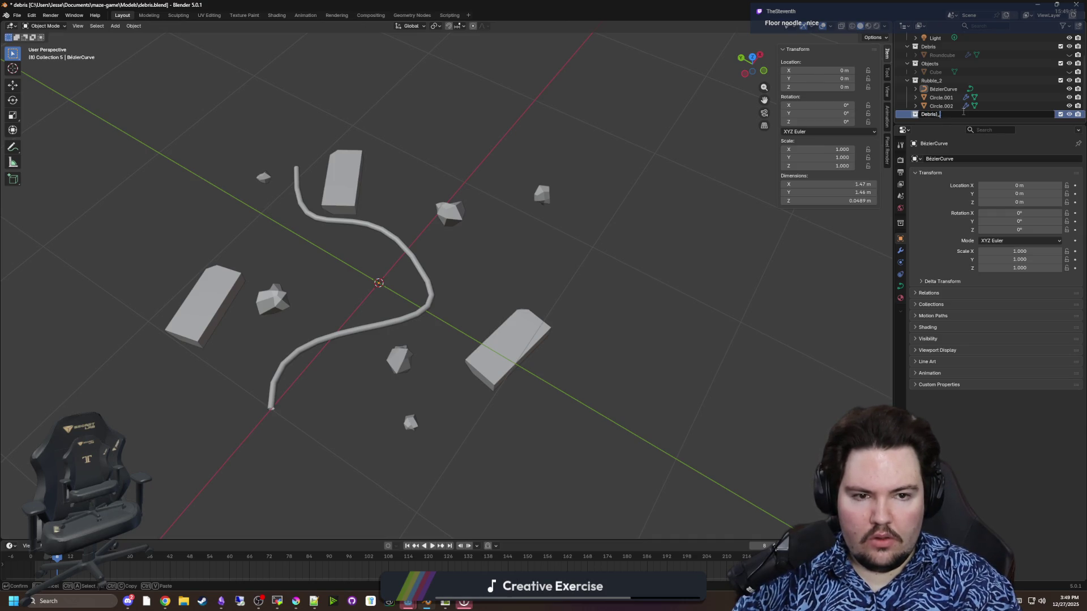
type("3")
key("Return")
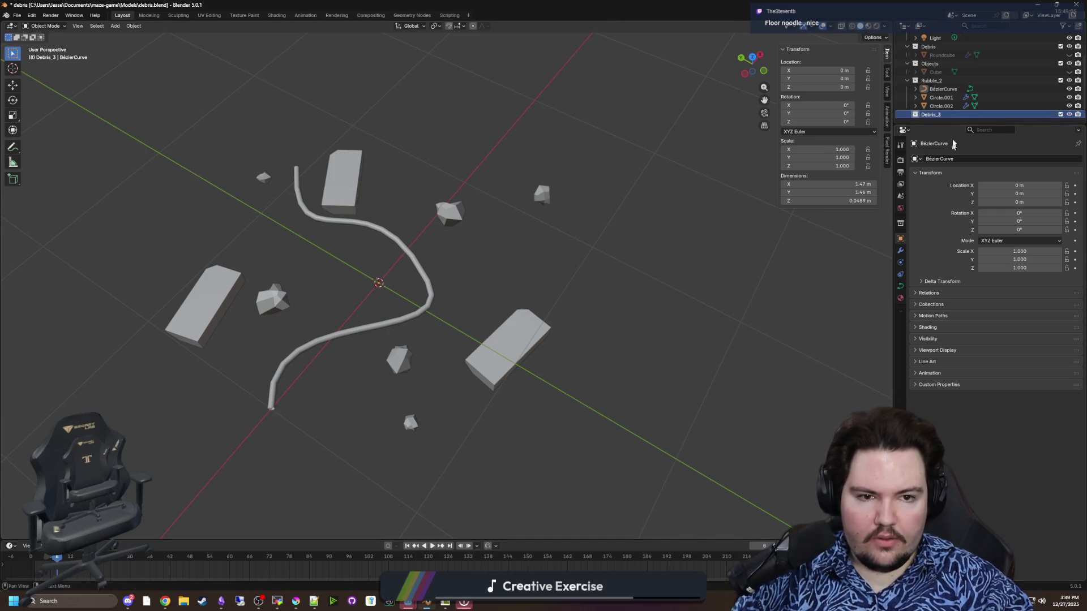
Step: Hide the block pieces in the viewport while keeping the rocks visible
left_click(1069, 98)
left_click(1069, 97)
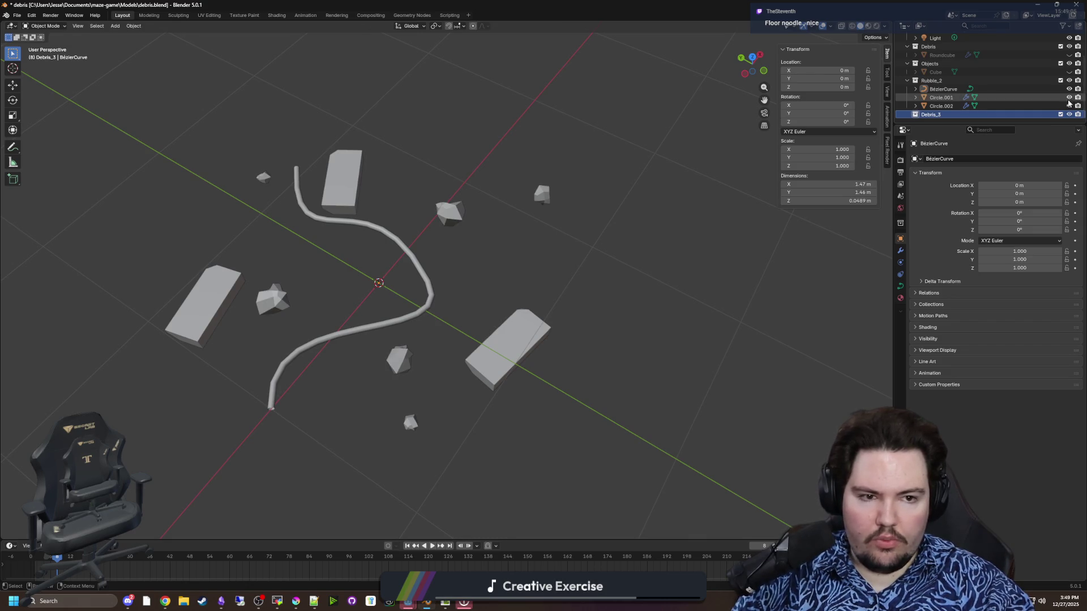
left_click(1069, 105)
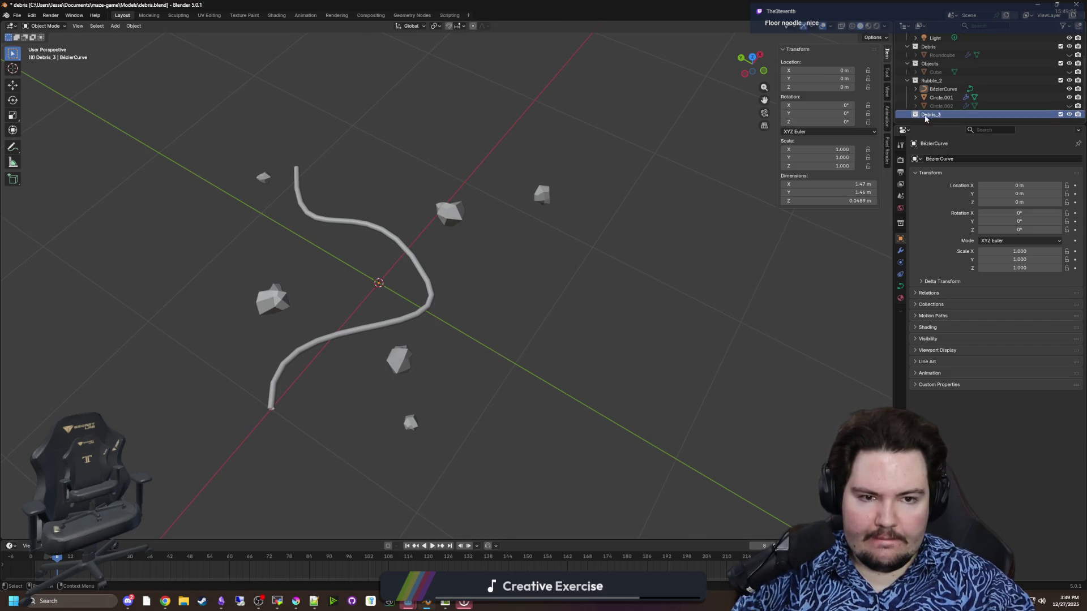
Step: Move BezierCurve into Debris_3 and rotate it -115° around Z
left_click_drag(752, 64, 679, 183)
left_click(454, 302)
left_click_drag(943, 89, 946, 117)
left_click(946, 115, "ctrl")
left_click(946, 115)
left_click_drag(628, 214, 658, 226)
key("r")
key("x")
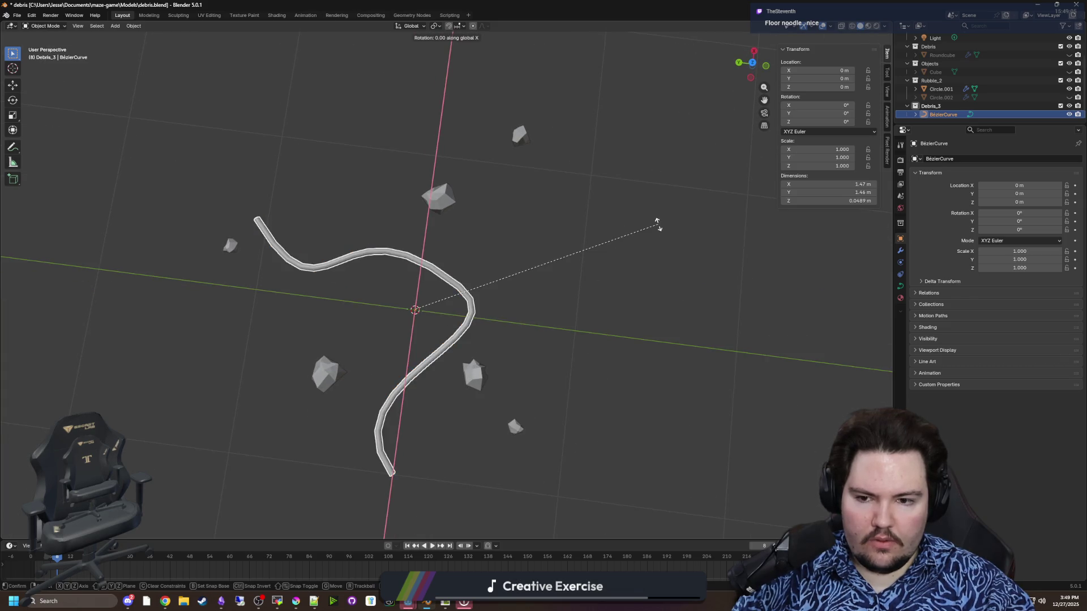
key("z")
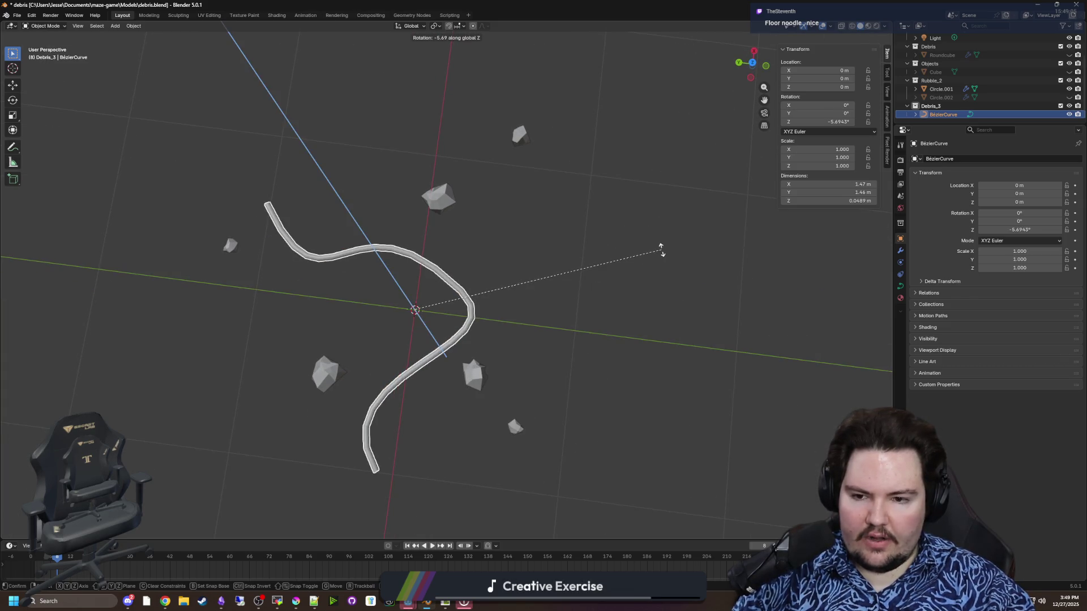
left_click(407, 376)
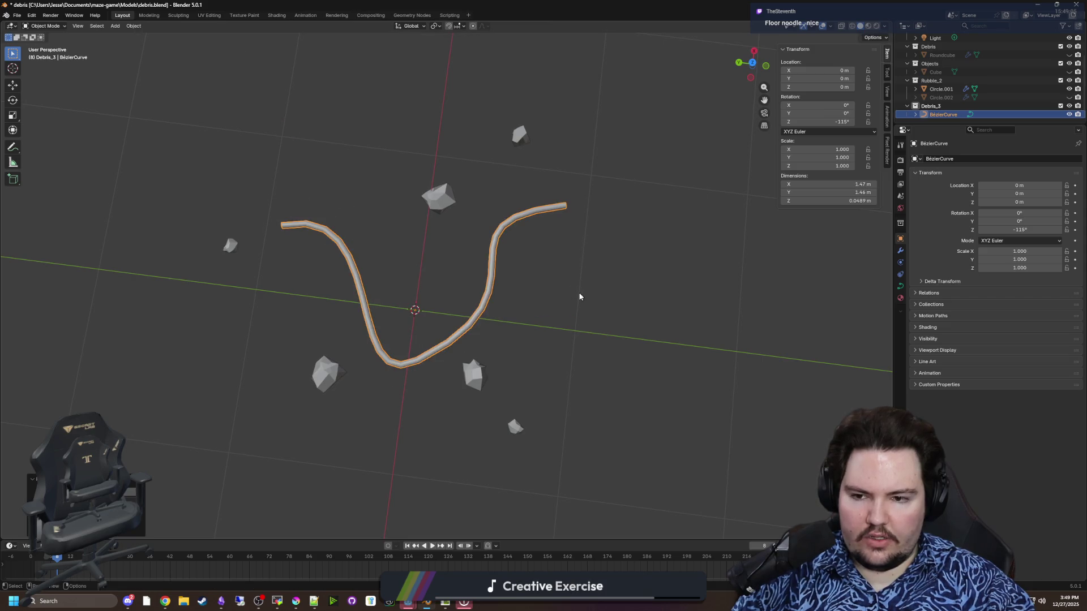
Step: Reposition the curve and place a duplicate beside it at ground level
key("g")
left_click(488, 365)
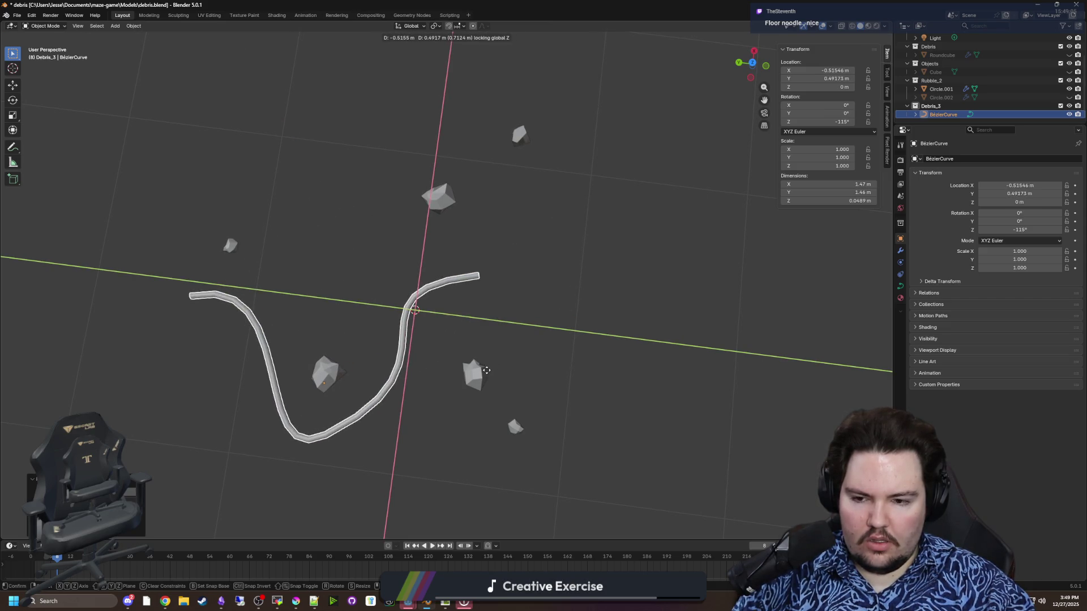
key("shift+d")
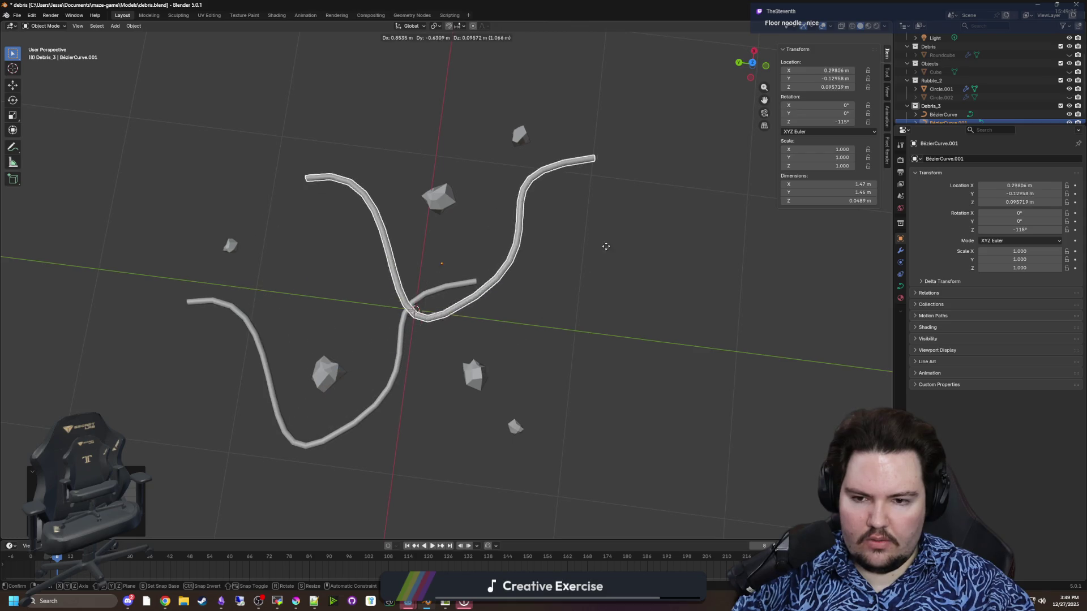
left_click(638, 274)
key("r")
key("z")
right_click(473, 147)
mouse_move(473, 146)
left_mouse_down()
mouse_move(470, 187)
mouse_move(499, 187)
left_mouse_up()
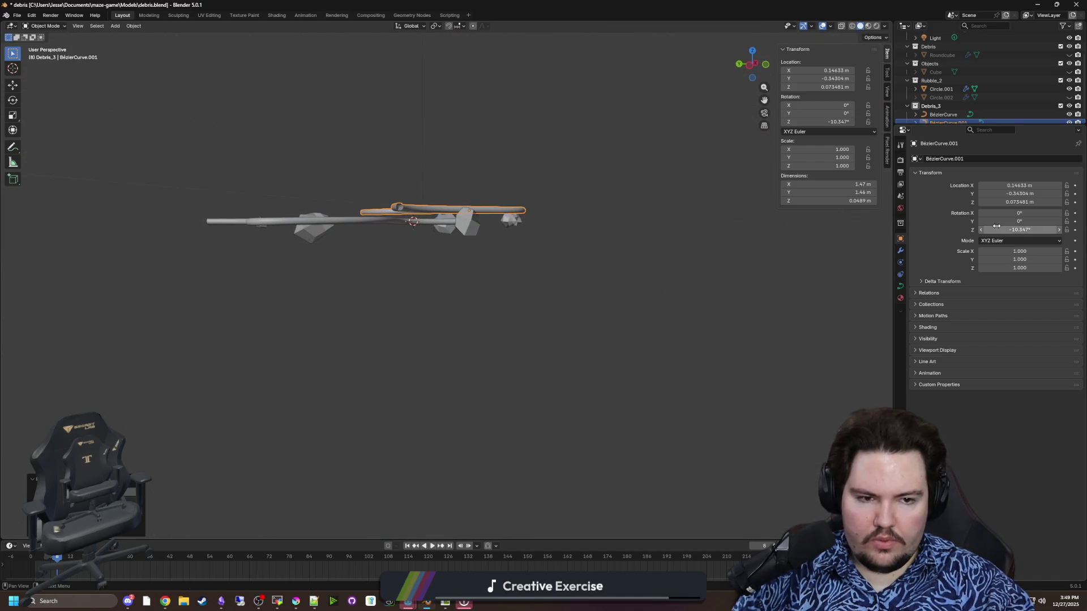
key("BackSpace")
mouse_move(613, 223)
left_mouse_down()
mouse_move(615, 266)
mouse_move(651, 221)
mouse_move(594, 286)
left_mouse_up()
Step: Reshape the duplicate curve by rotating a handle and moving a control point along Y
key("Tab")
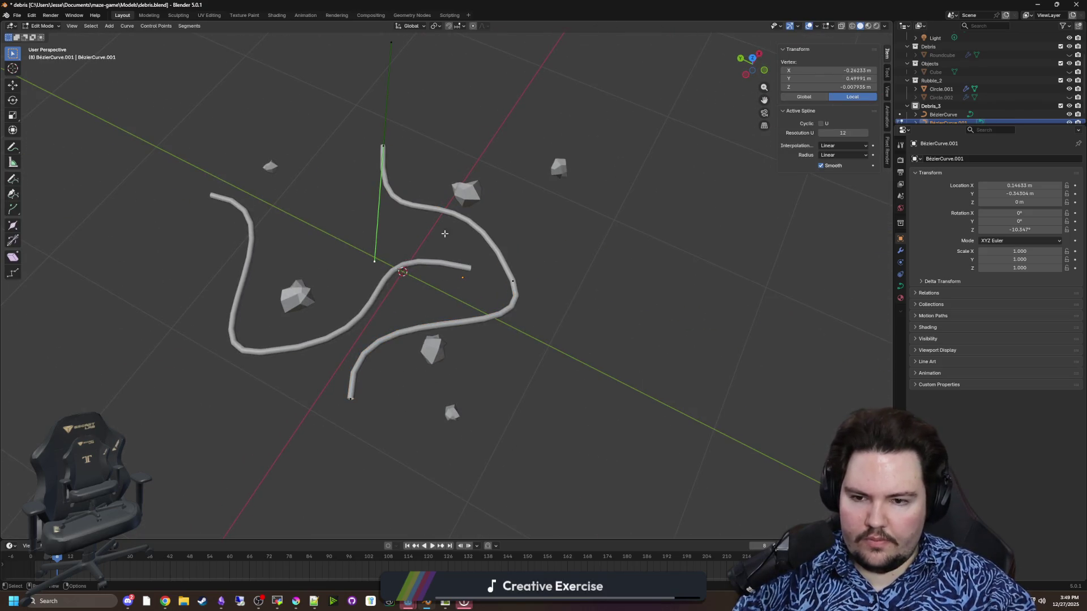
key("r")
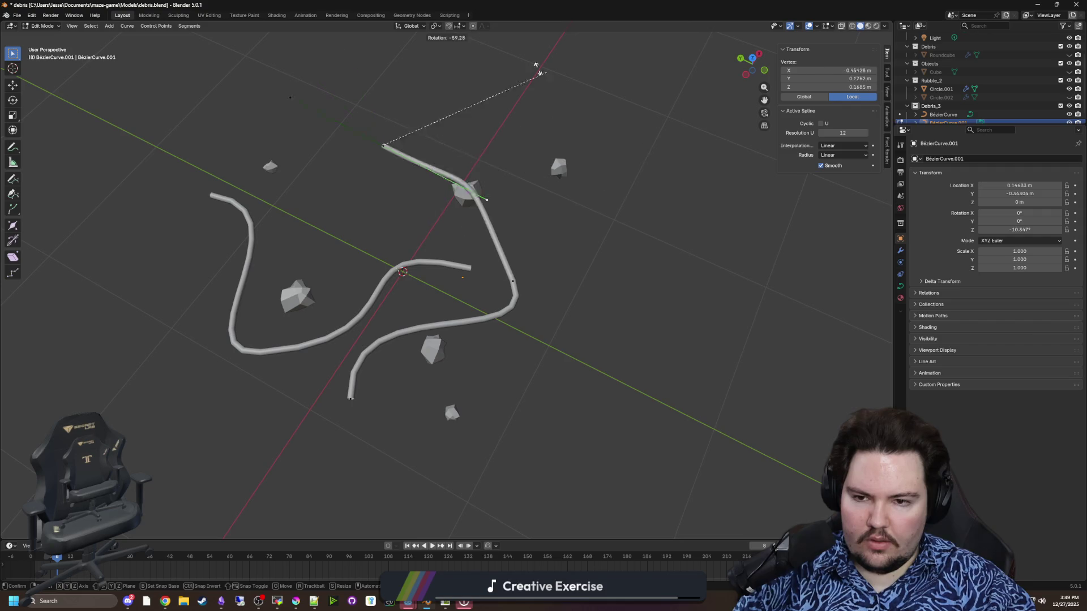
left_click(457, 206)
left_click(366, 147)
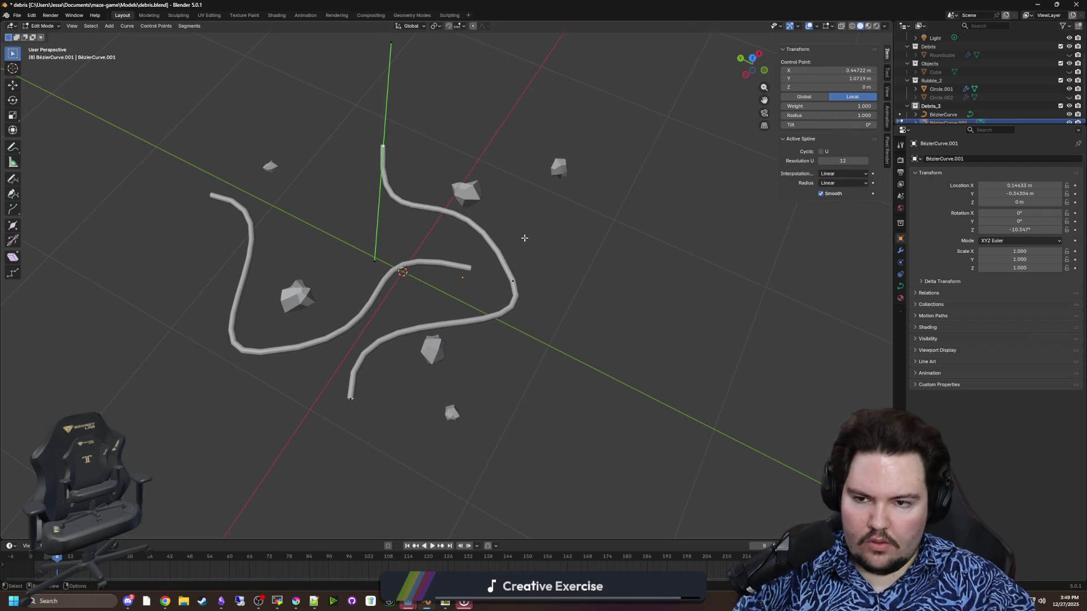
key("r")
key("z")
left_click(520, 270)
left_click(513, 282)
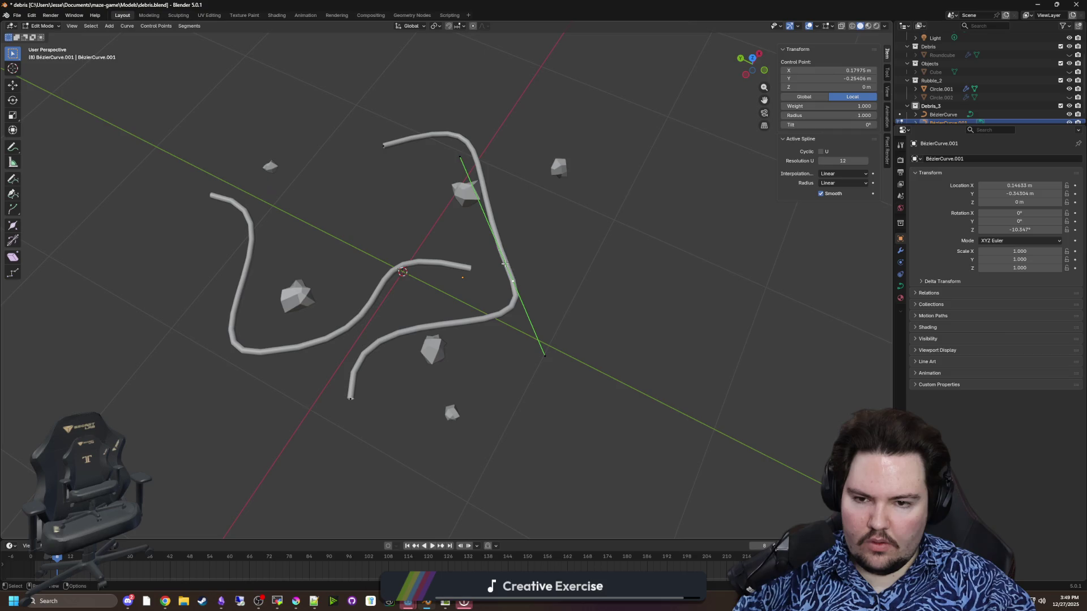
key("g")
key("y")
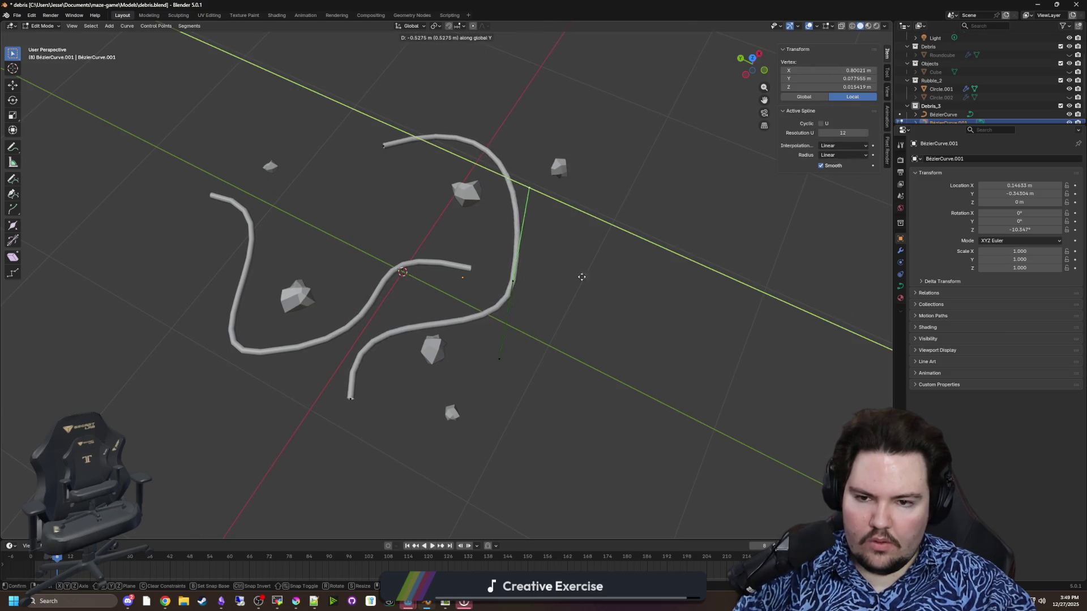
left_click(623, 362)
key("Tab")
Step: Bend the lower S-shaped curve by freely moving one of its control points
mouse_move(607, 369)
left_mouse_down()
mouse_move(605, 338)
mouse_move(631, 369)
mouse_move(549, 383)
left_mouse_up()
scroll(631, 369, "down", 2)
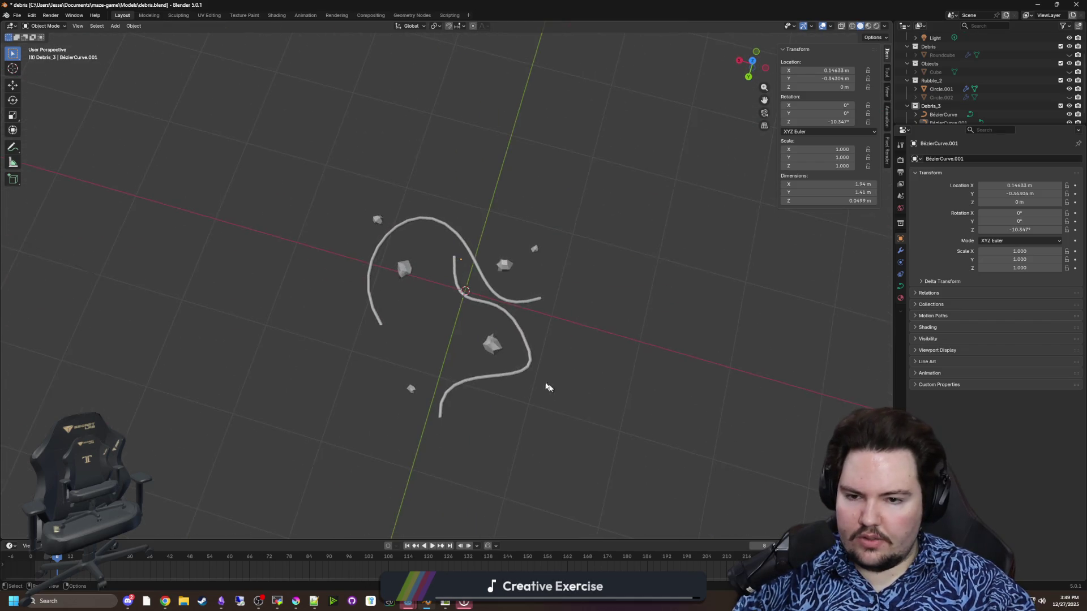
scroll(496, 318, "up", 2)
left_click(494, 316)
left_click_drag(493, 312, 428, 318)
key("Tab")
left_click(474, 252)
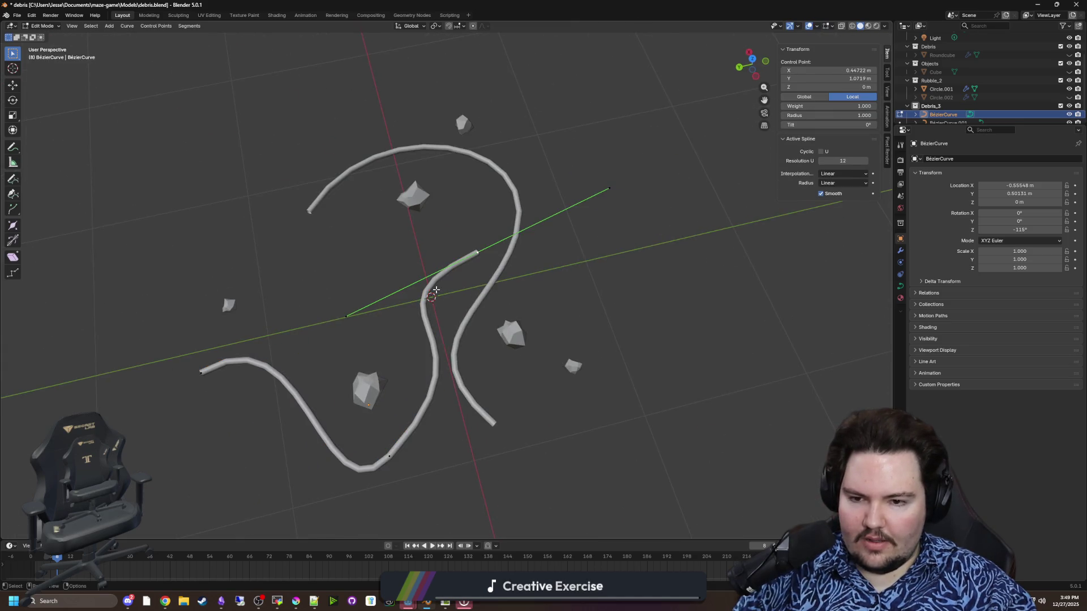
key("g")
key("y")
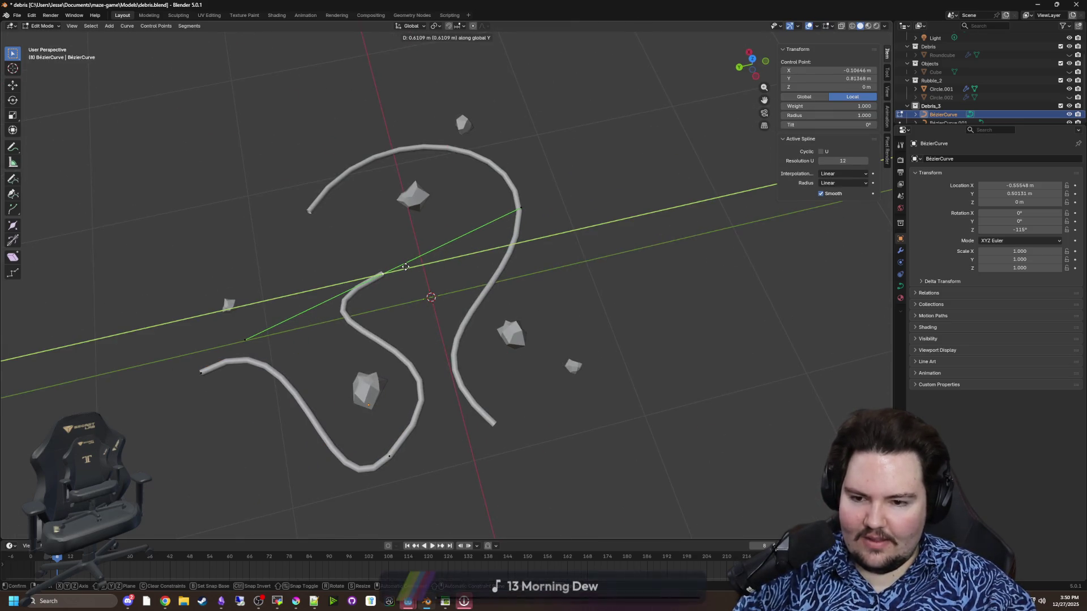
key("y")
key("y")
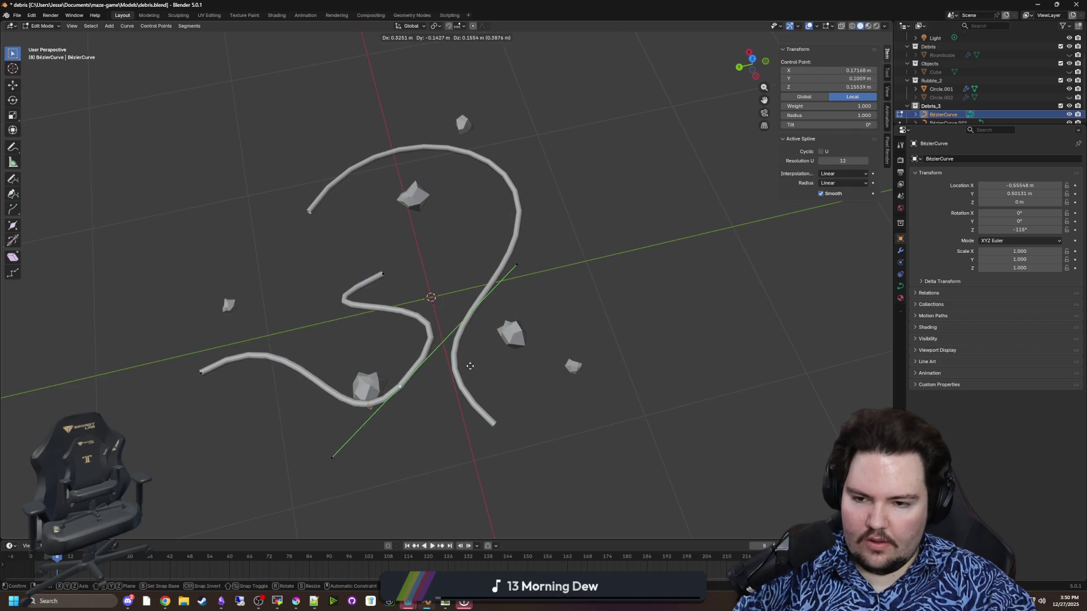
left_click(480, 411)
key("Tab")
Step: Select the Circle.001 rock scatter
scroll(561, 416, "down", 5)
left_click_drag(561, 416, 555, 341)
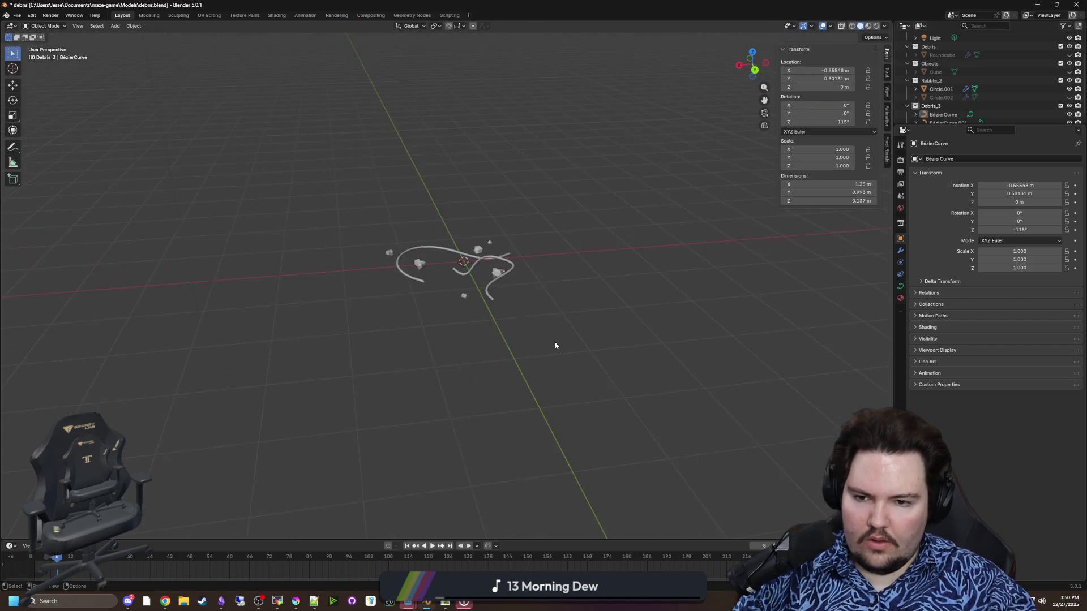
scroll(483, 311, "up", 4)
left_click(485, 307)
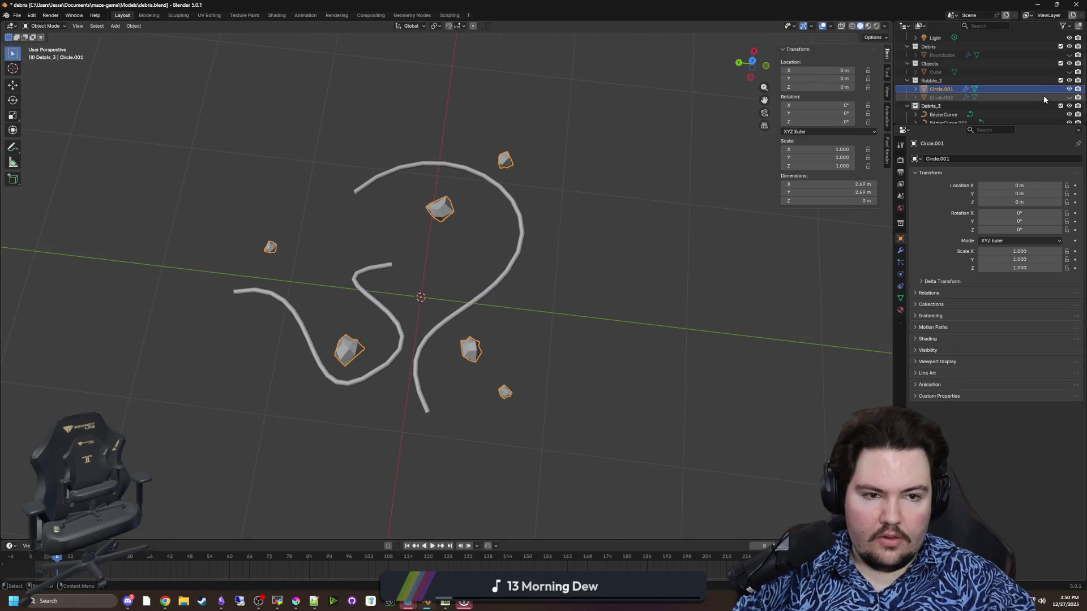
Step: Duplicate Circle.001 in place as Circle.003 inside Debris_3 and exclude Rubble_2
key("shift+d")
right_click(38, 111)
left_click_drag(941, 106, 938, 98)
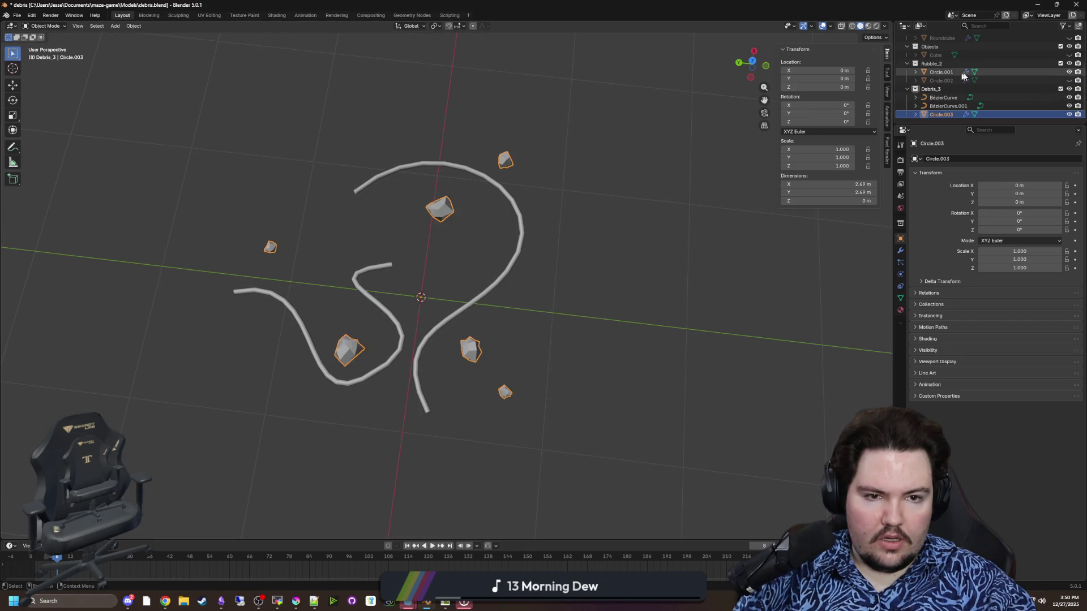
left_click(1061, 63)
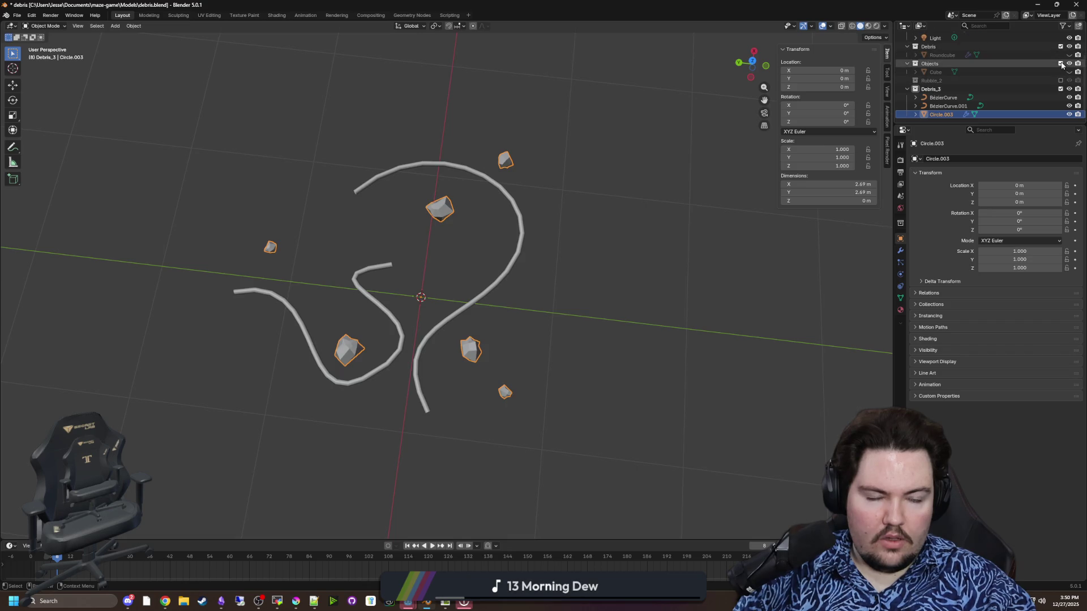
left_click(1045, 80)
left_click(1061, 81)
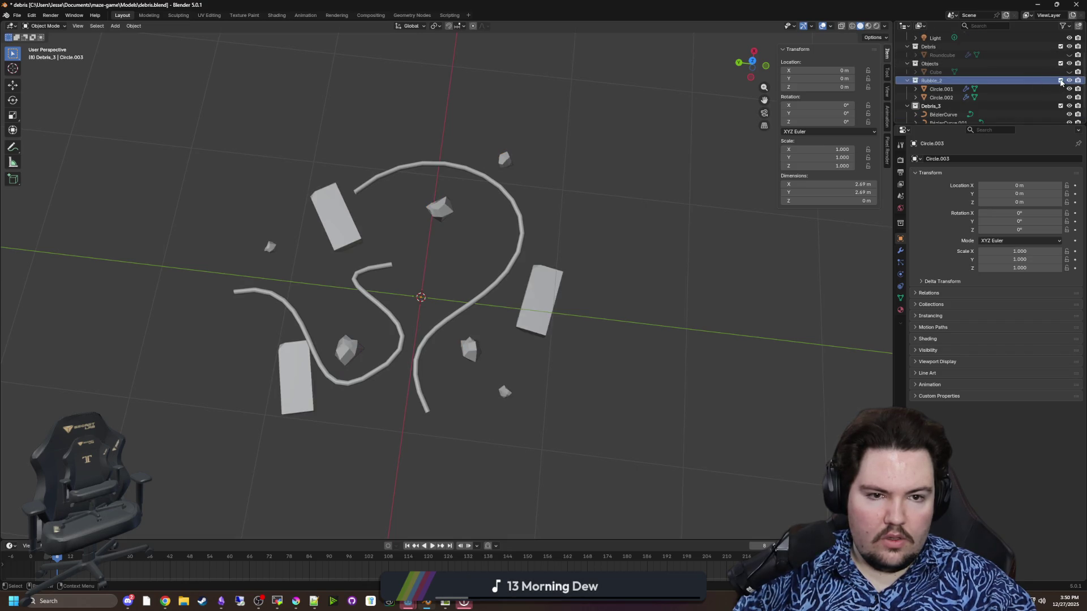
left_click(1061, 81)
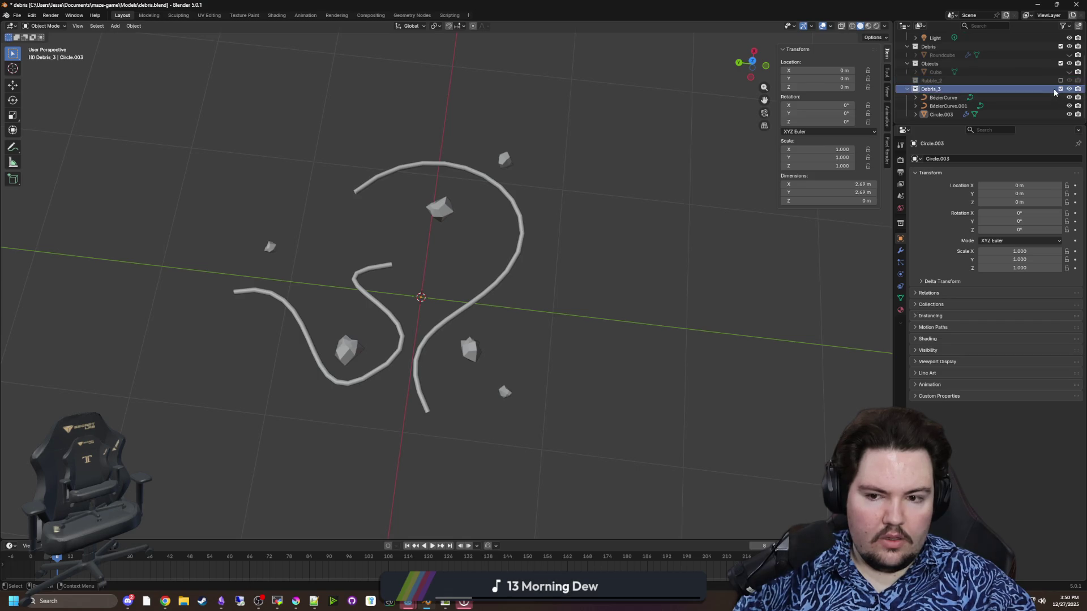
Step: Rotate Circle.003 -102.34° around Z
left_click(948, 115)
key("r")
key("z")
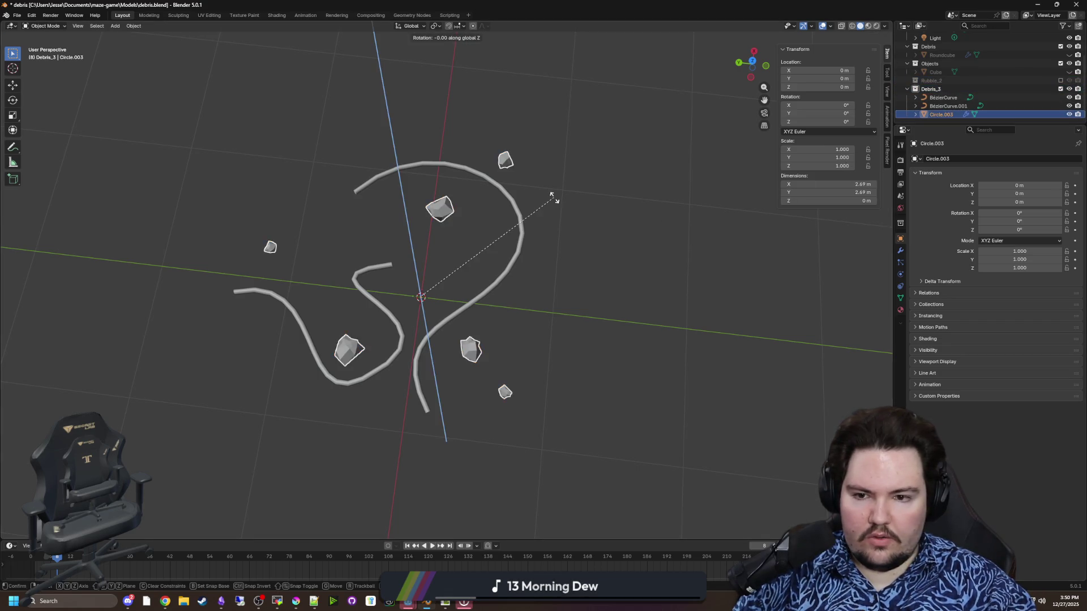
left_click(508, 380)
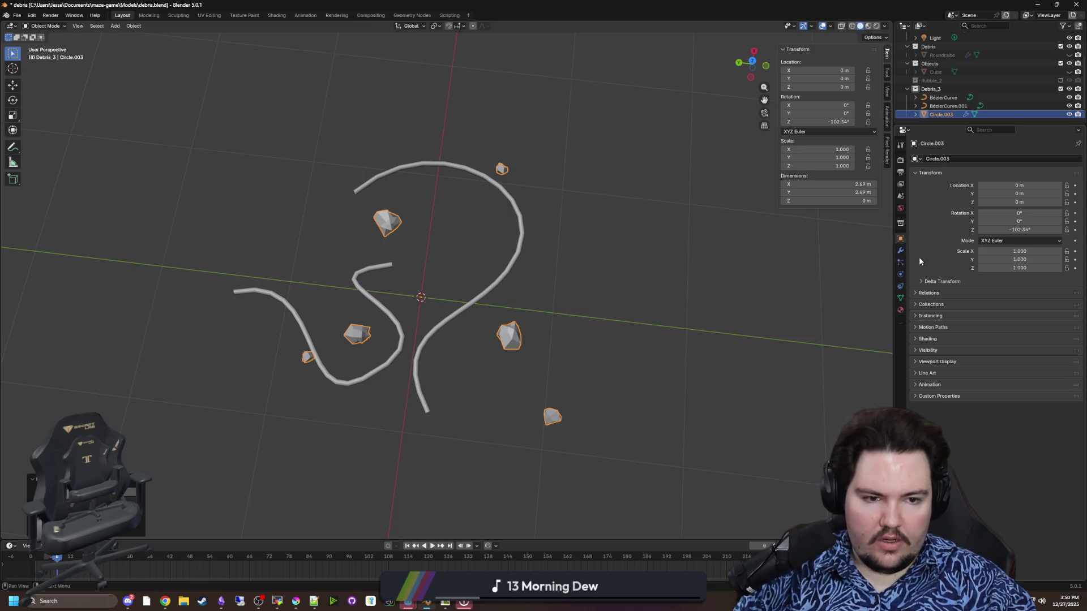
Step: Set Circle.003's Scatter on Surface random seed to 13 with Pick Instance left off
left_click(901, 250)
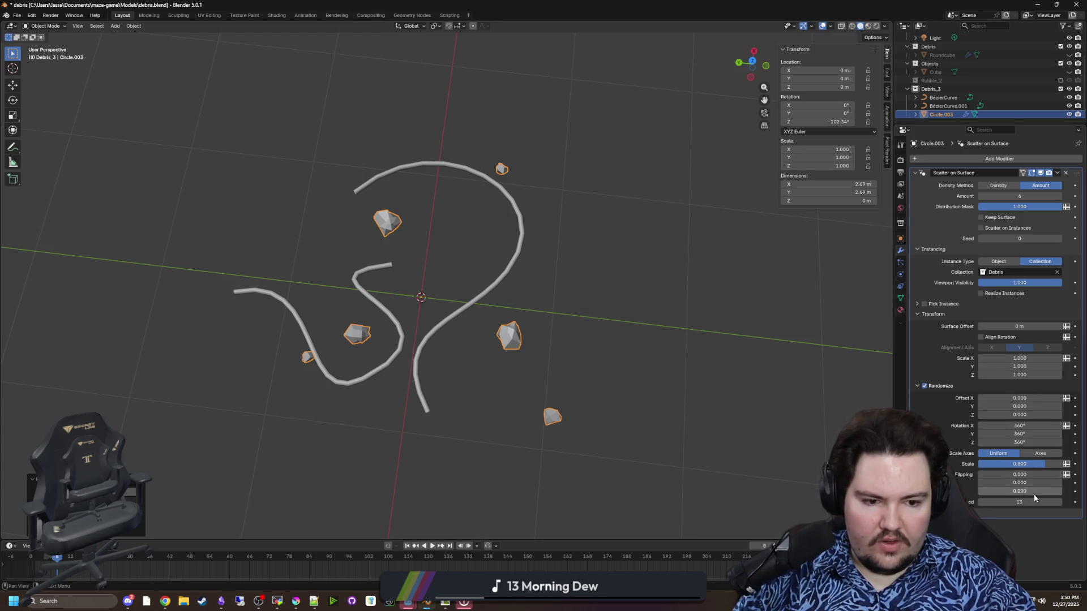
left_click(1059, 502)
left_click(1059, 503)
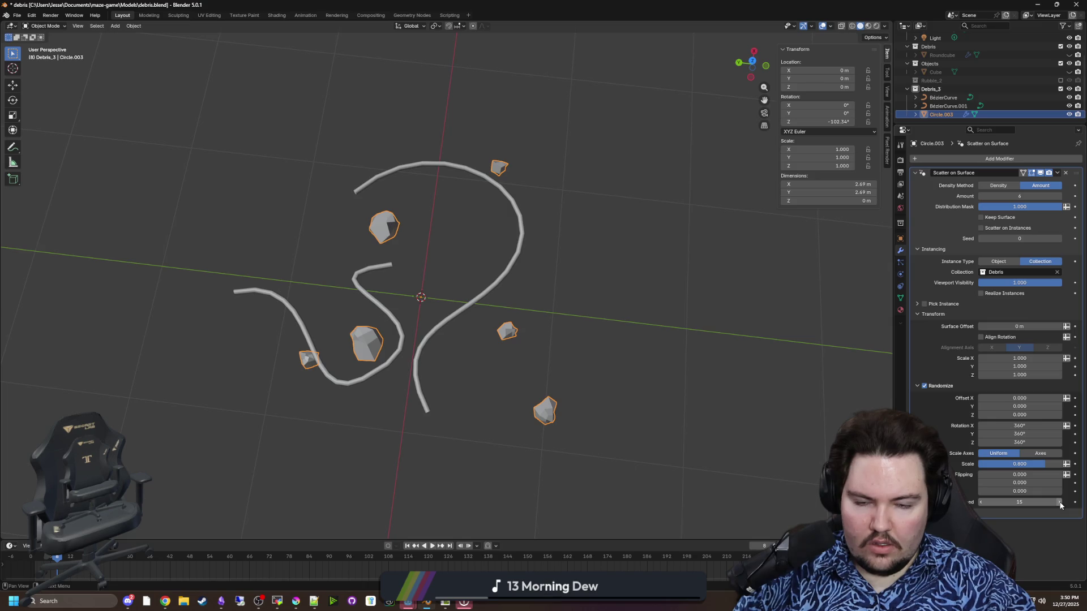
left_click(1060, 503)
left_click(1059, 503)
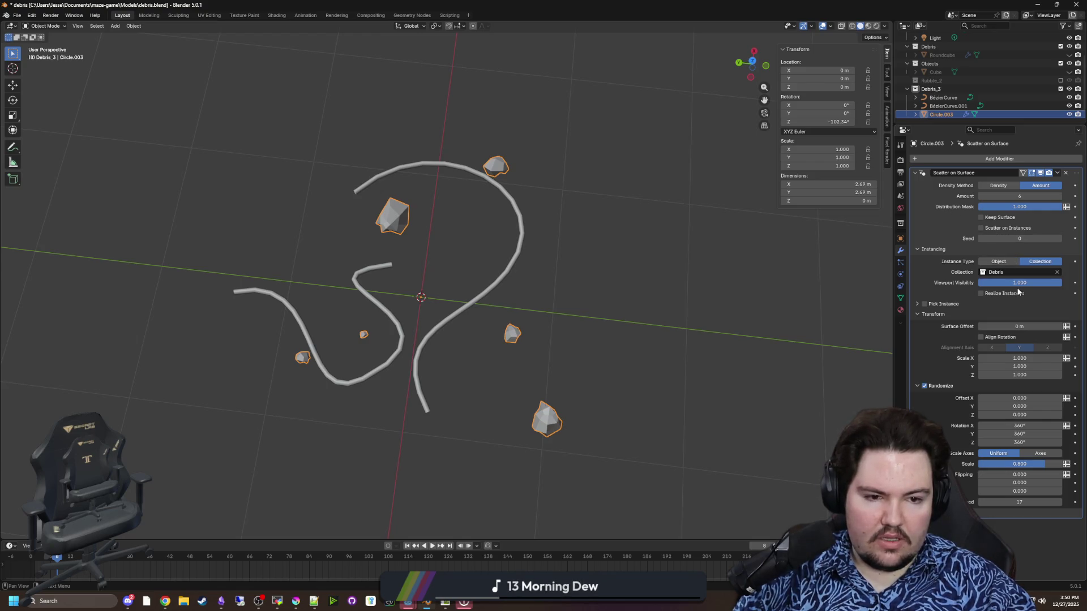
left_click(925, 304)
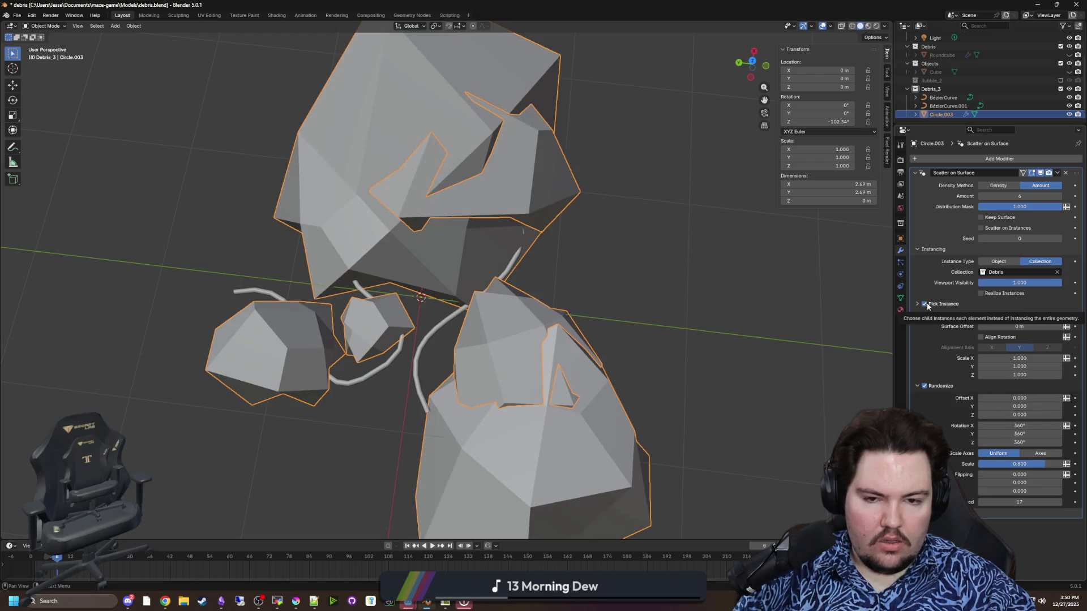
left_click(917, 304)
mouse_move(1019, 327)
left_mouse_down()
mouse_move(996, 325)
mouse_move(1041, 326)
left_mouse_up()
left_click(930, 306)
left_click(931, 306)
left_click_drag(1019, 525, 1007, 525)
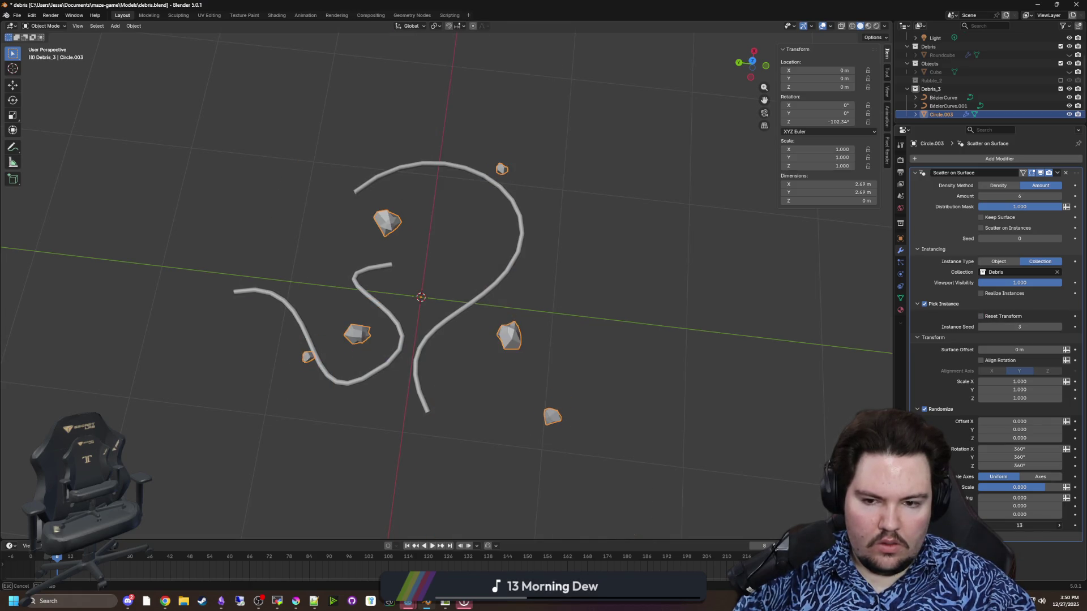
left_click(925, 304)
left_click(918, 304)
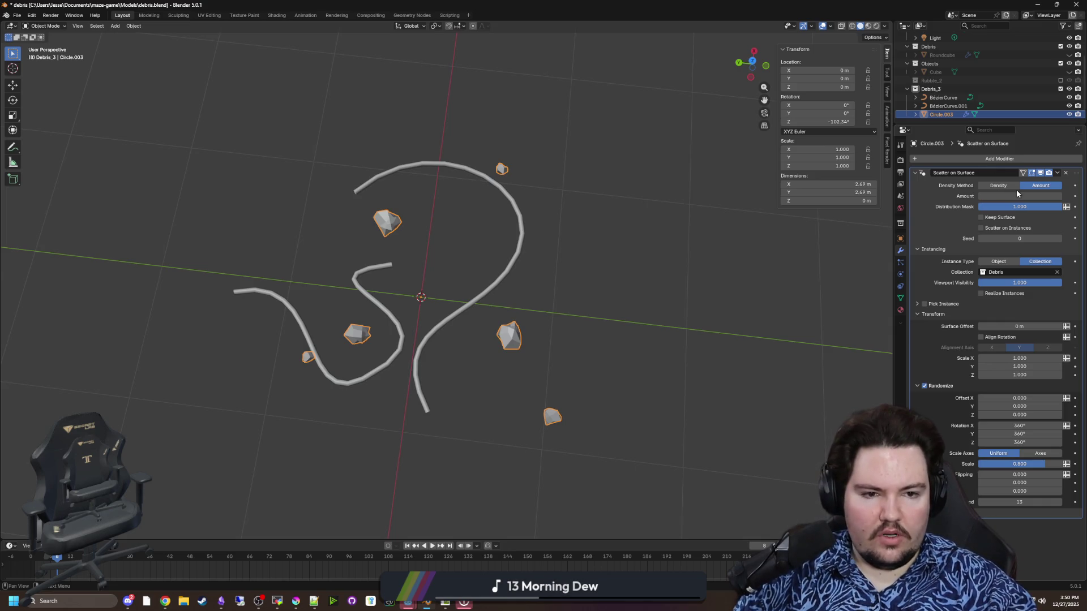
Step: Set rock amount 6, distribution mask 0.884, and disable Scatter on Instances
type("6")
key("Return")
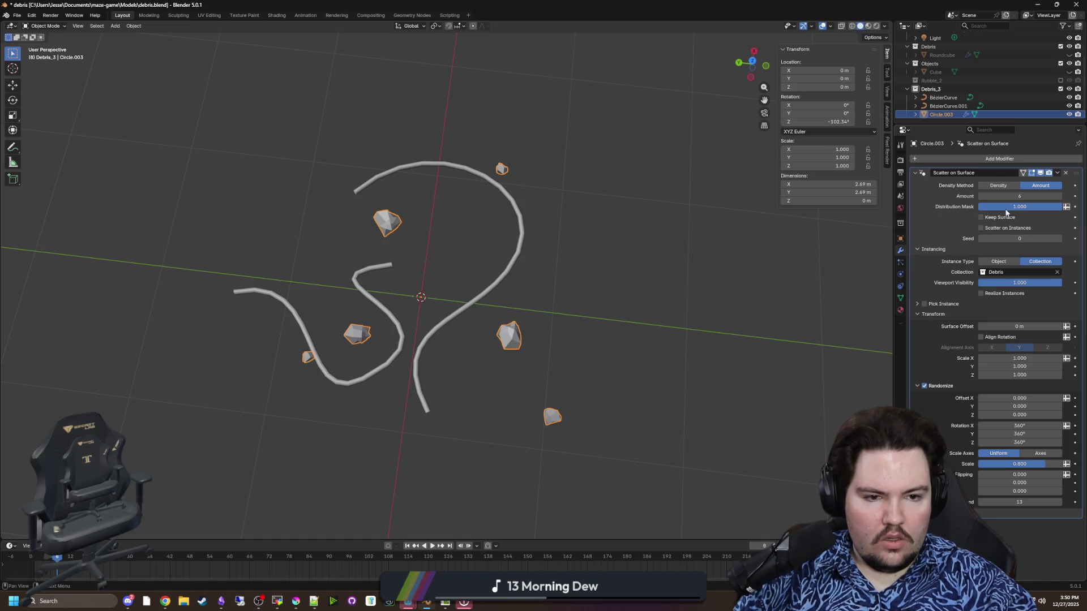
mouse_move(1031, 206)
left_mouse_down()
mouse_move(988, 207)
mouse_move(1052, 206)
left_mouse_up()
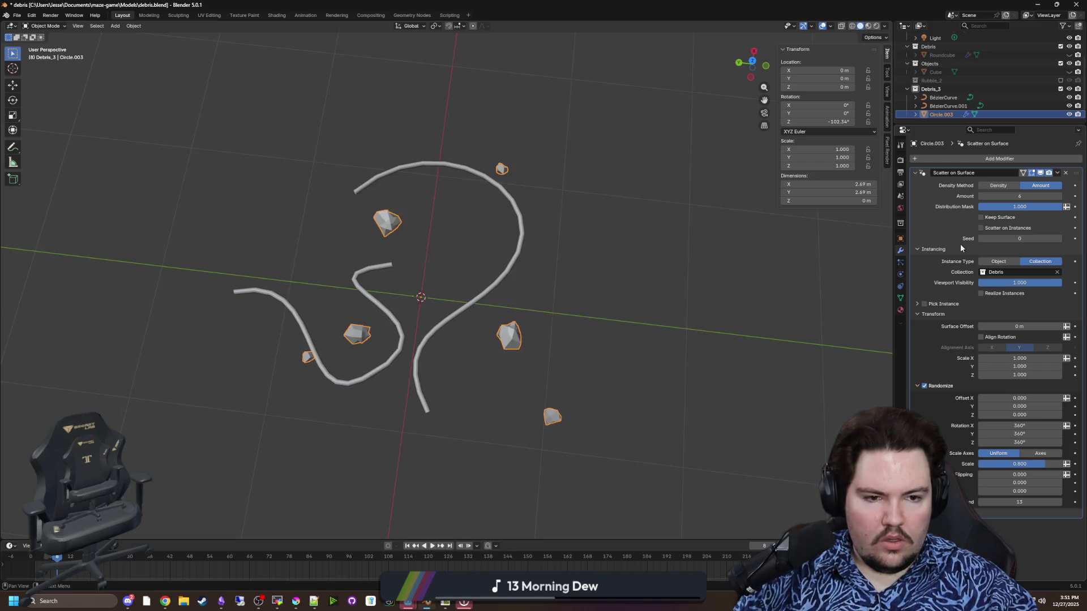
left_click(1003, 229)
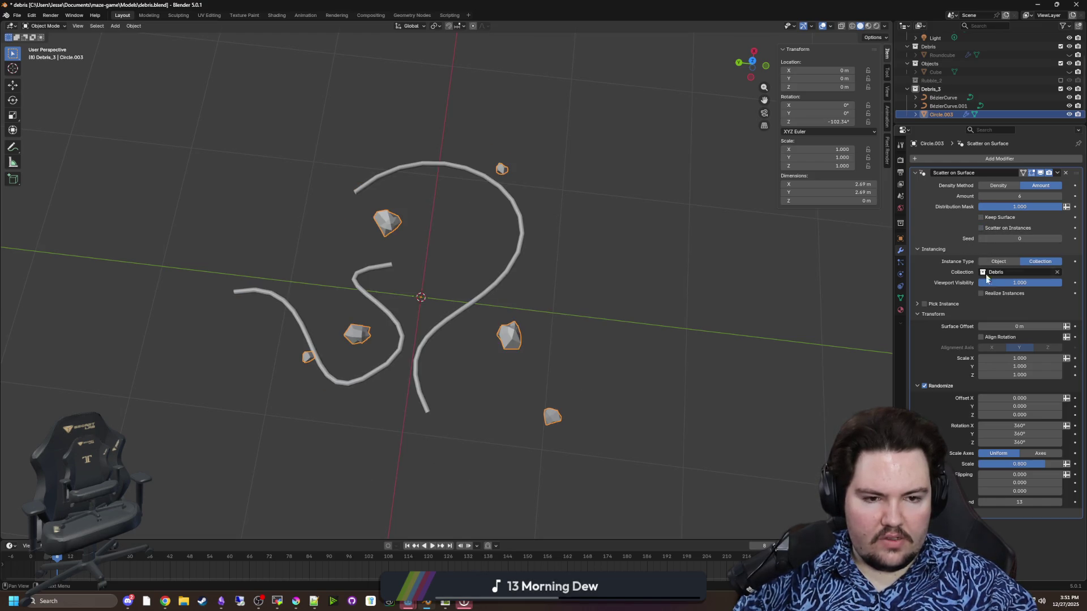
mouse_move(679, 315)
left_mouse_down()
mouse_move(631, 272)
mouse_move(454, 255)
mouse_move(517, 225)
mouse_move(494, 232)
left_mouse_up()
left_click(631, 272)
left_click(514, 224)
Step: Set a BezierCurve control point's Z to 0 in Edit Mode
key("Tab")
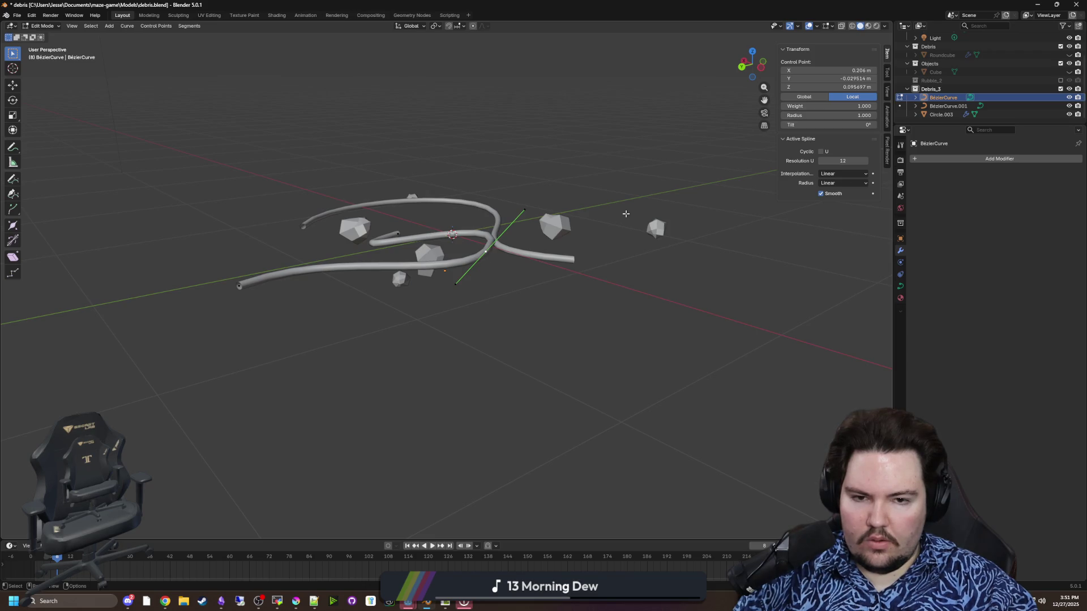
left_click_drag(849, 87, 849, 87)
key("Return")
left_click_drag(650, 313, 384, 290)
key("Tab")
Step: Save the blend file and select both curves plus Circle.003 for export
scroll(333, 287, "up", 2)
left_click(333, 288)
key("ctrl+s")
left_click(943, 97)
left_click(941, 114, "shift")
scroll(592, 221, "up", 2)
left_click_drag(590, 226, 358, 144)
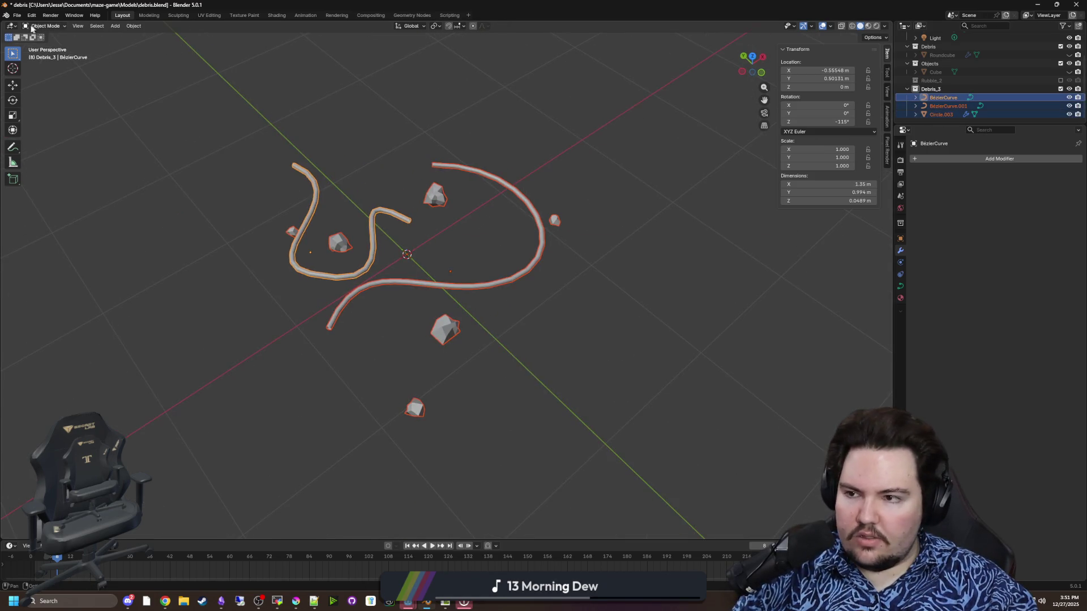
left_click(17, 15)
Step: Export the selection as Wavefront OBJ debris_3.obj, then minimise Blender
mouse_move(56, 147)
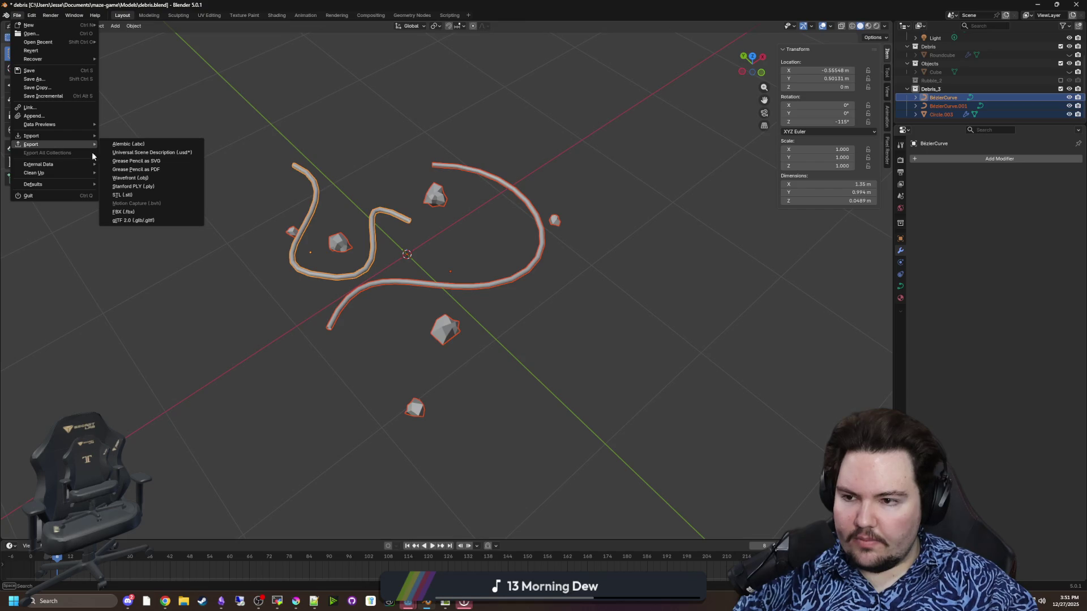
left_click(148, 179)
type("debris_3")
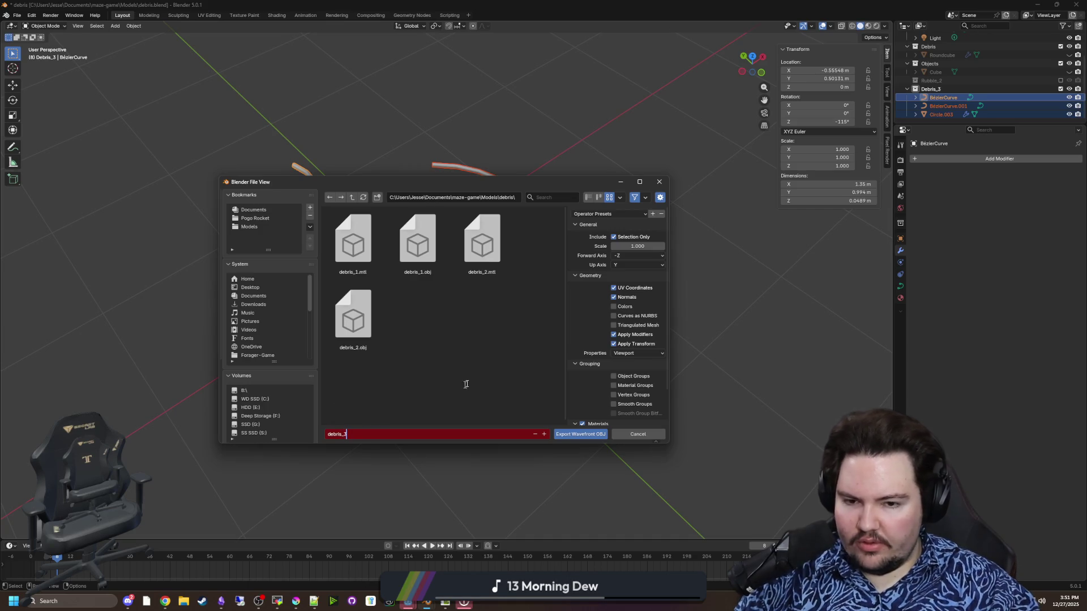
key("Return")
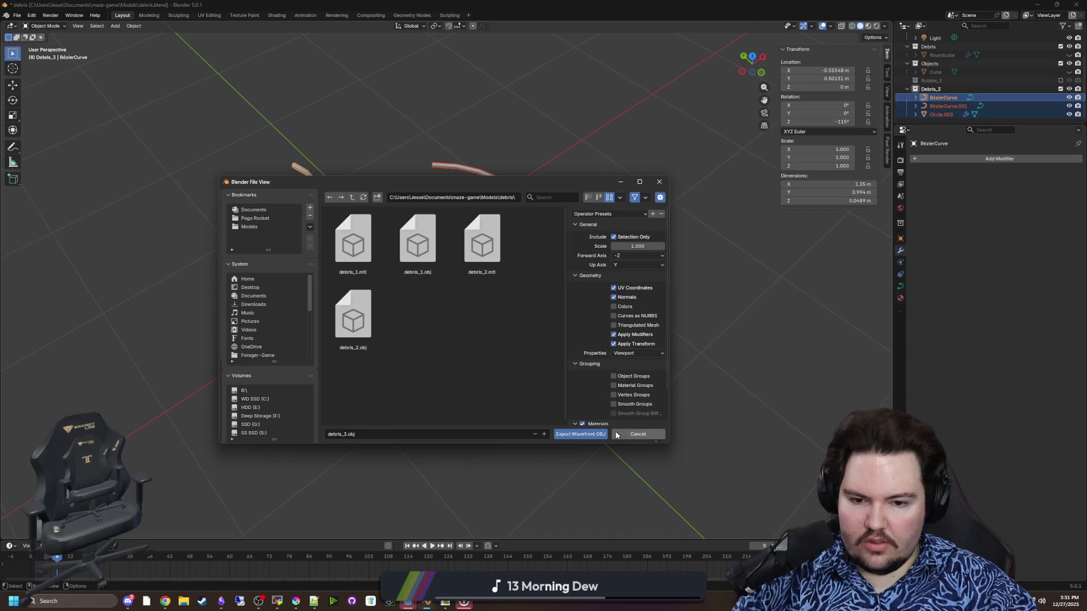
left_click(581, 434)
key("super+Down")
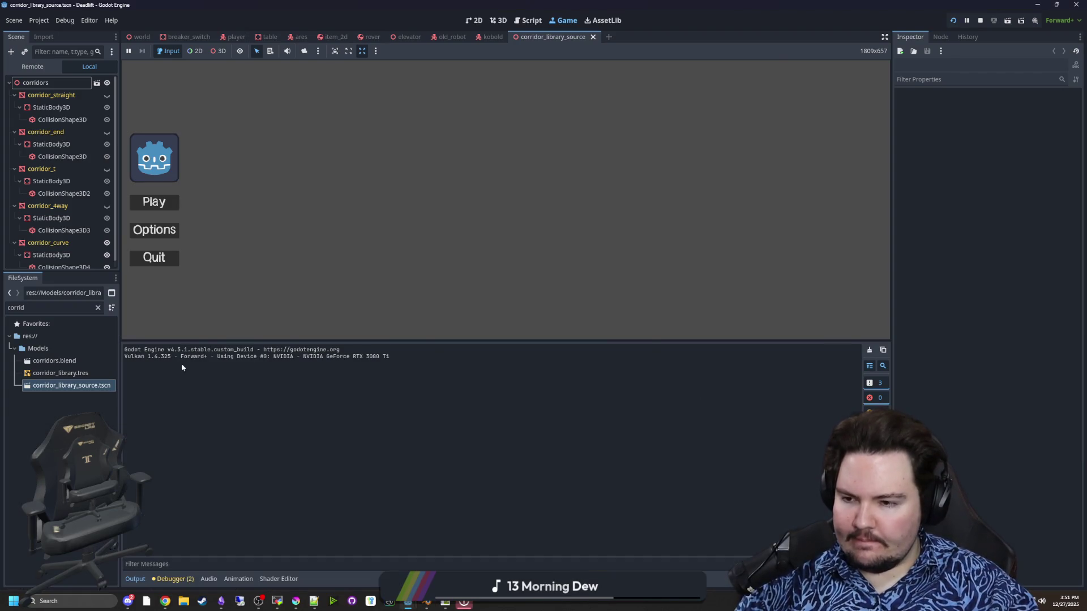
Step: Stop the game, inspect the world scene's Rubble MultiMeshInstance3D, and open world.gd
left_click(981, 21)
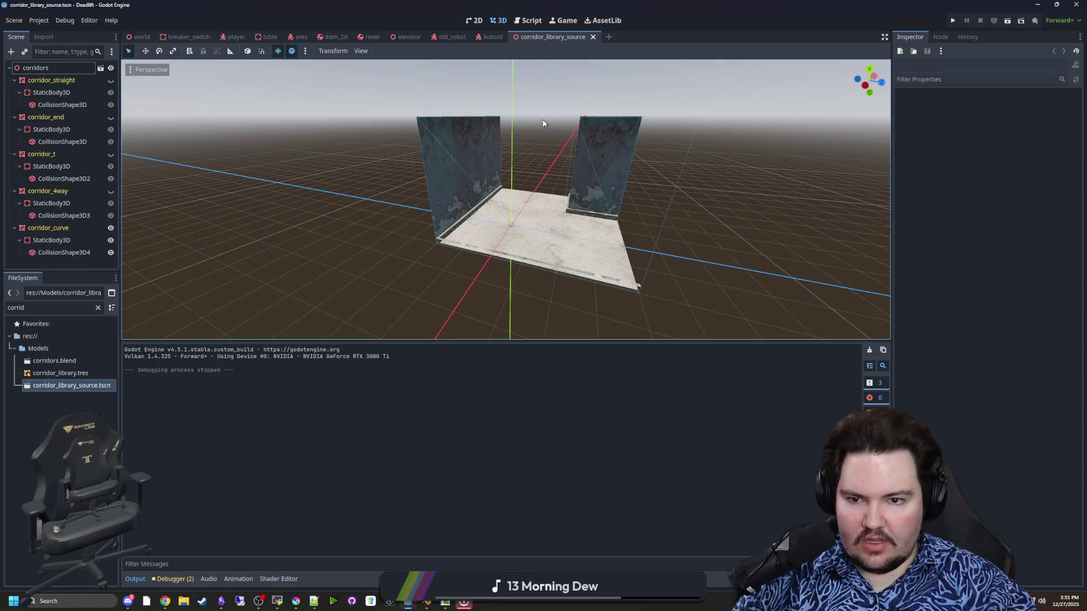
left_click(139, 37)
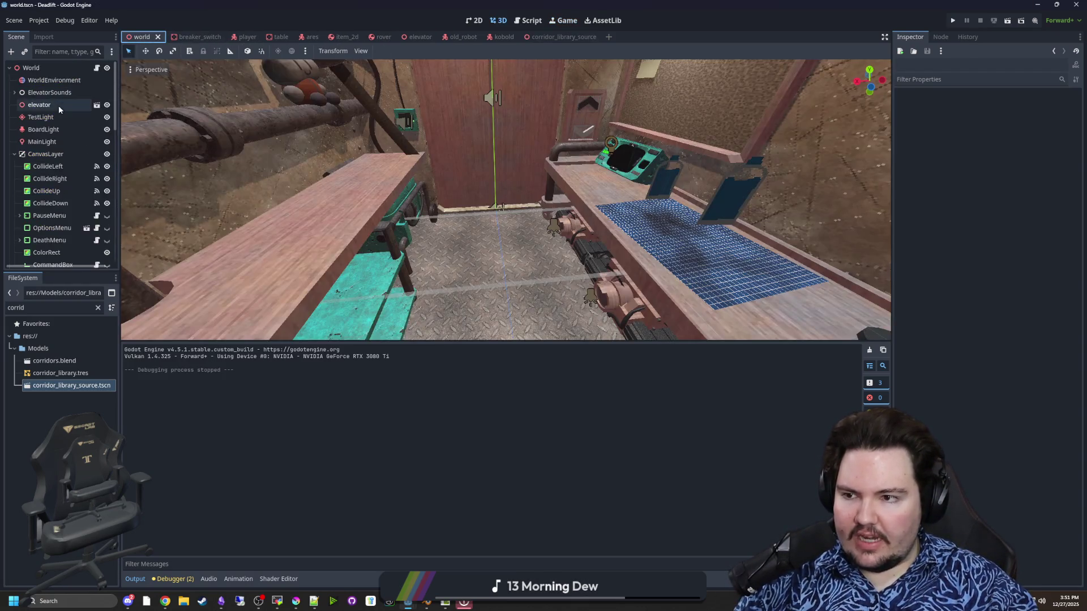
left_click(40, 256)
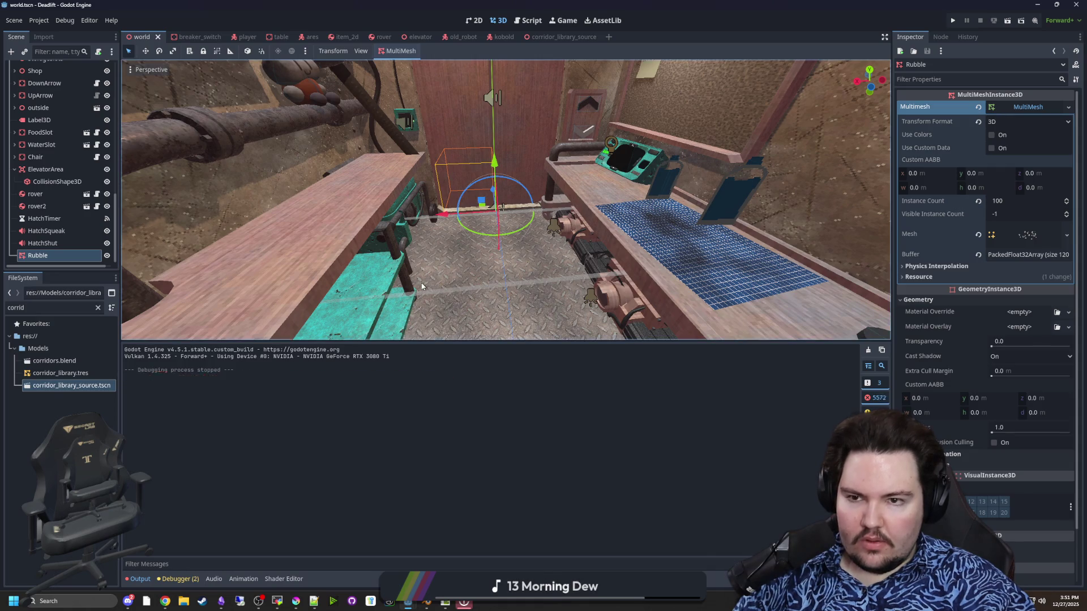
scroll(460, 287, "down", 10)
scroll(464, 272, "up", 5)
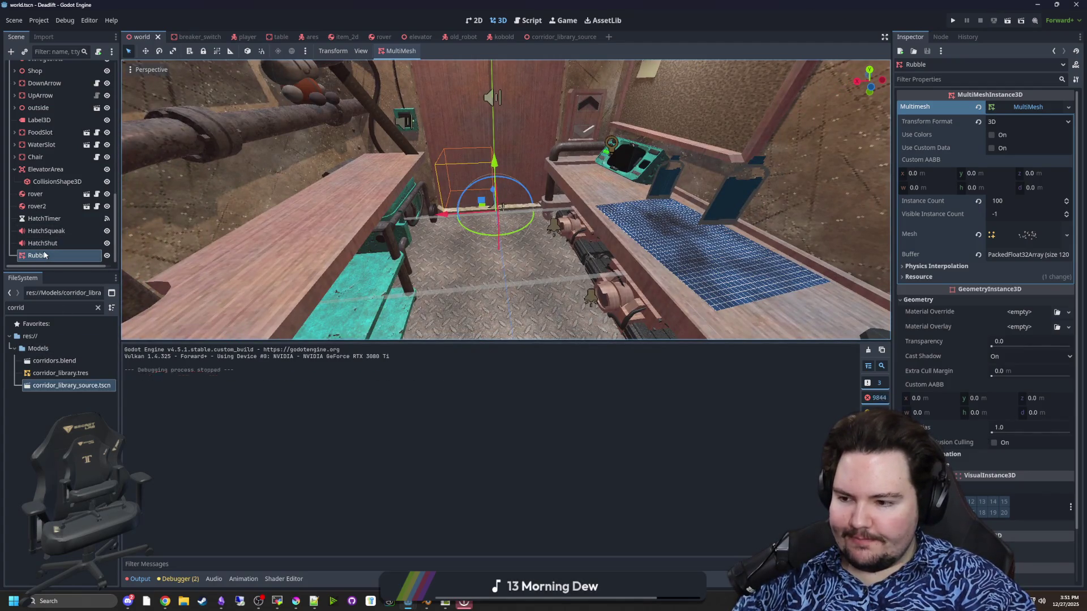
scroll(107, 68, "up", 10)
left_click(108, 68)
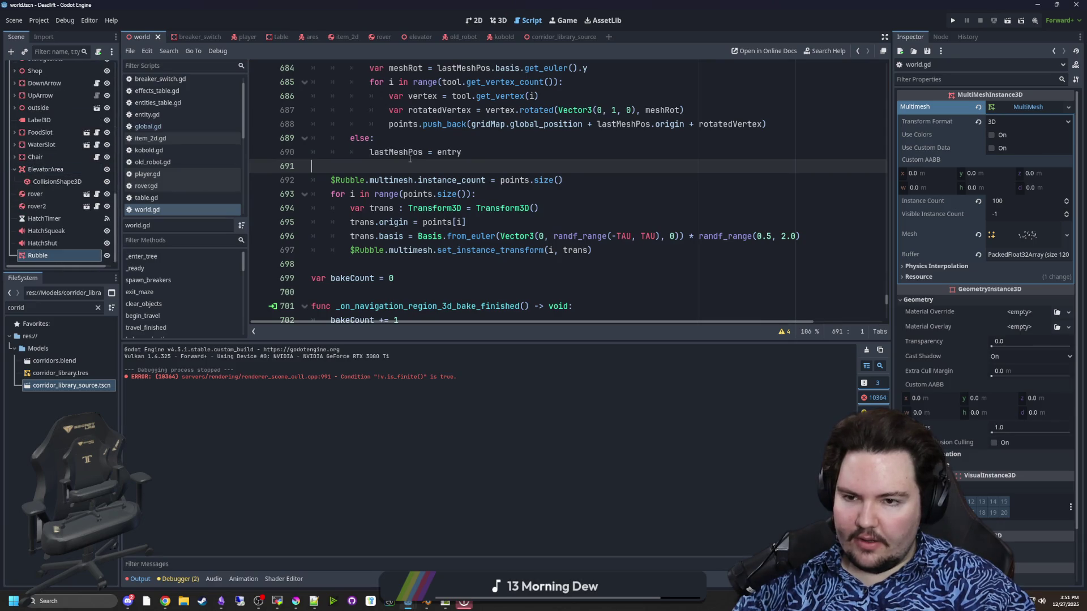
Step: Start a rubble array above generate_maze with a preload of debris_1.obj from Models/debris
scroll(459, 157, "up", 19)
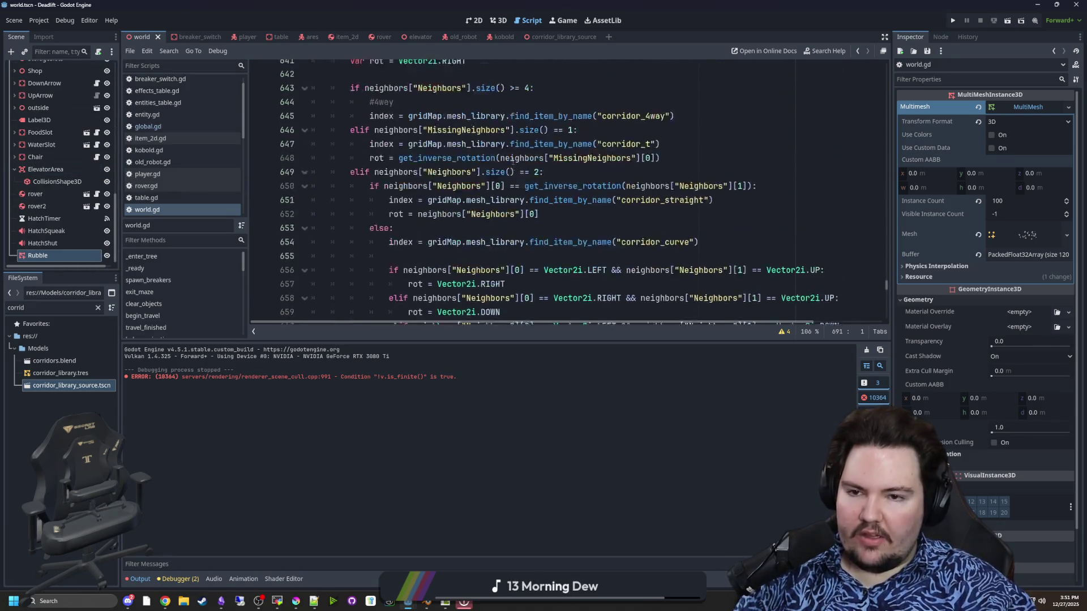
scroll(540, 138, "up", 6)
left_click(386, 189)
key("Return")
key("Return")
key("Return")
key("Up")
key("Up")
type("var rubble = [")
key("Return")
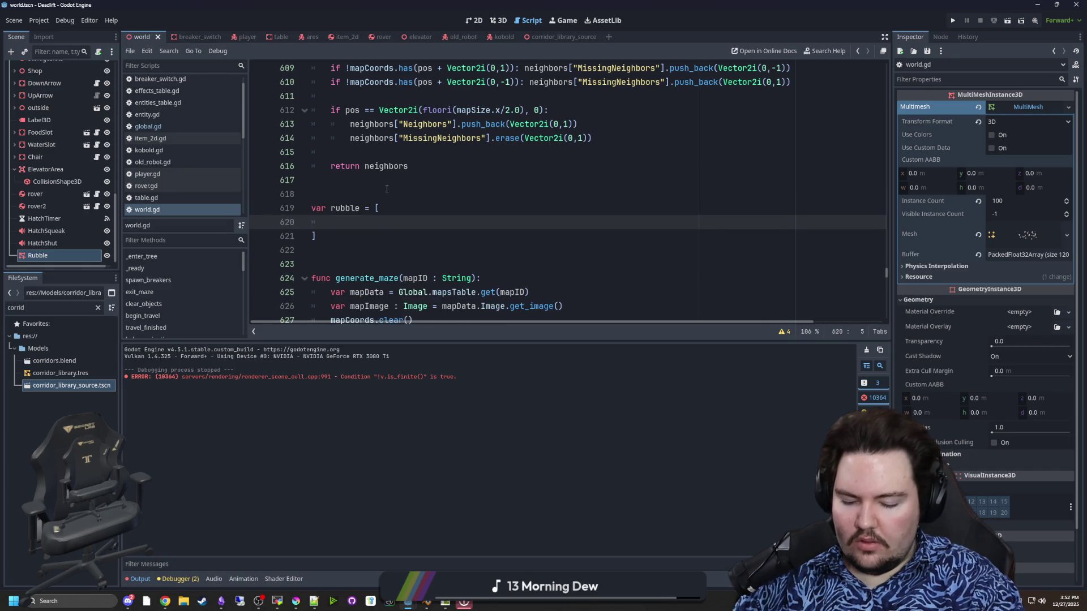
type("preload(\"")
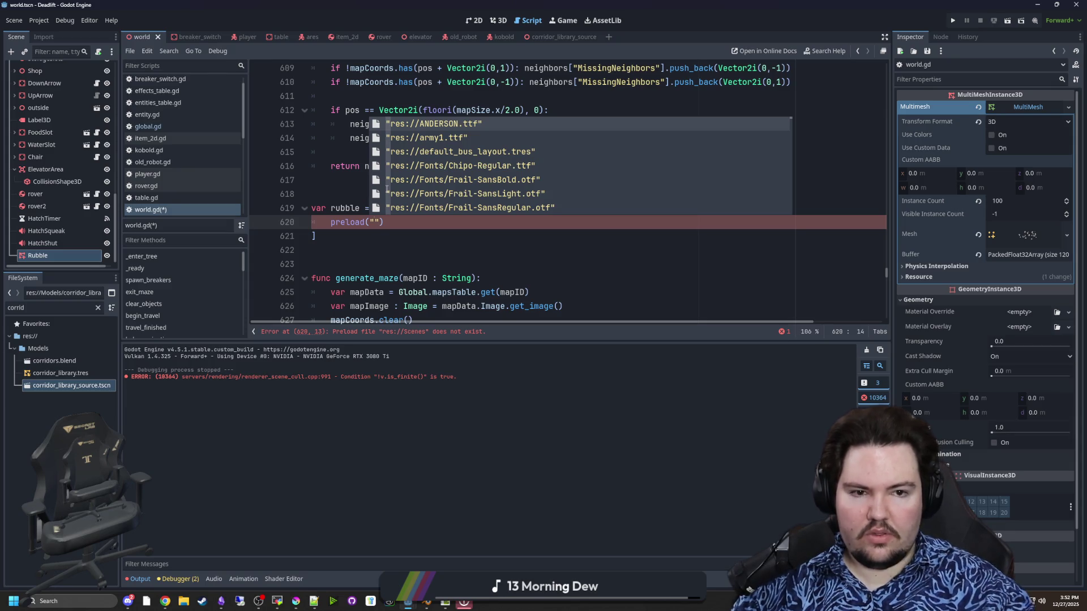
left_click(1041, 235)
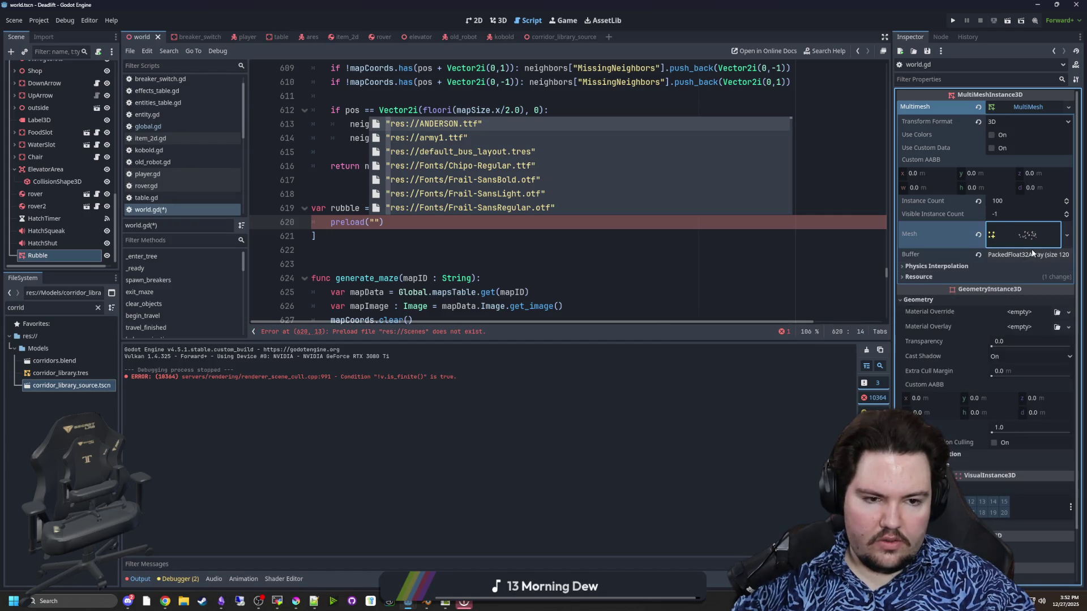
key("Escape")
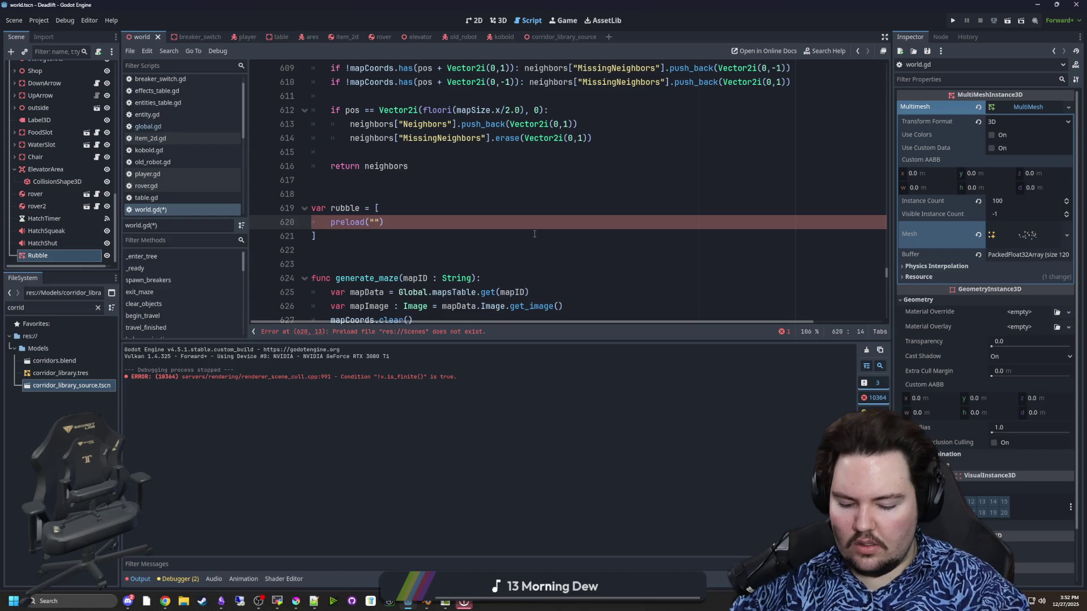
type("debris")
key("Return")
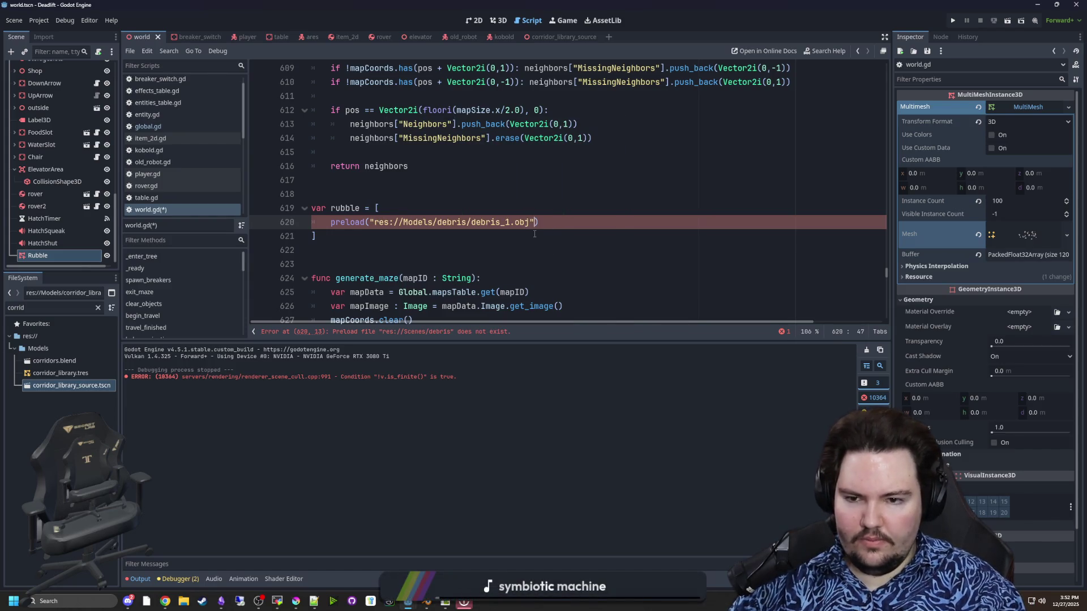
left_click(550, 224)
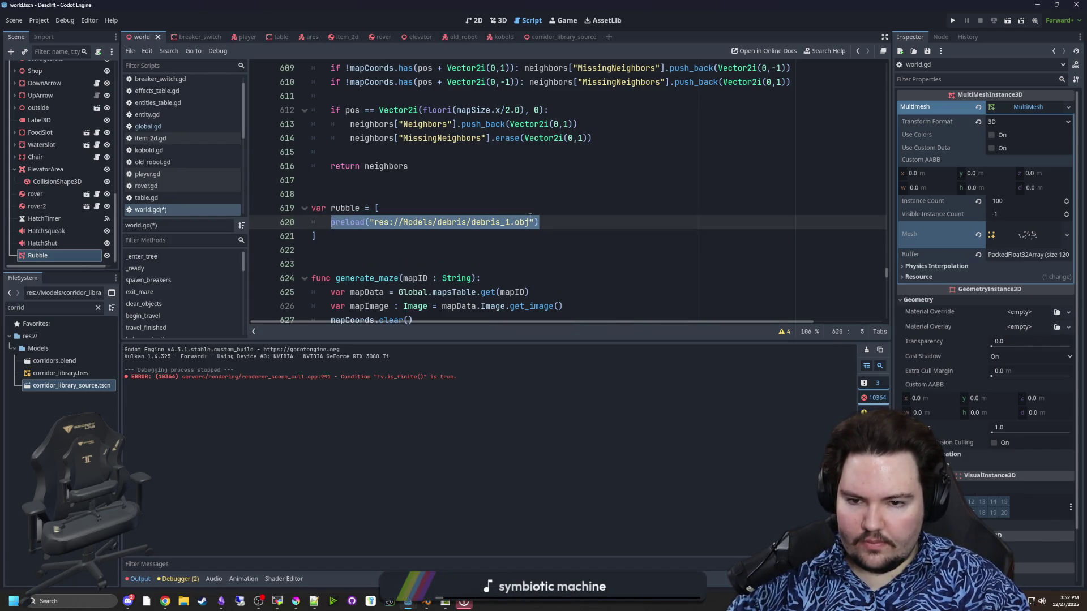
type(",")
Step: Duplicate the preload entry twice and change the copies to debris_2.obj and debris_3.obj
key("shift+Home")
key("ctrl+c")
left_click(559, 223)
key("Return")
key("ctrl+v")
key("Return")
key("ctrl+v")
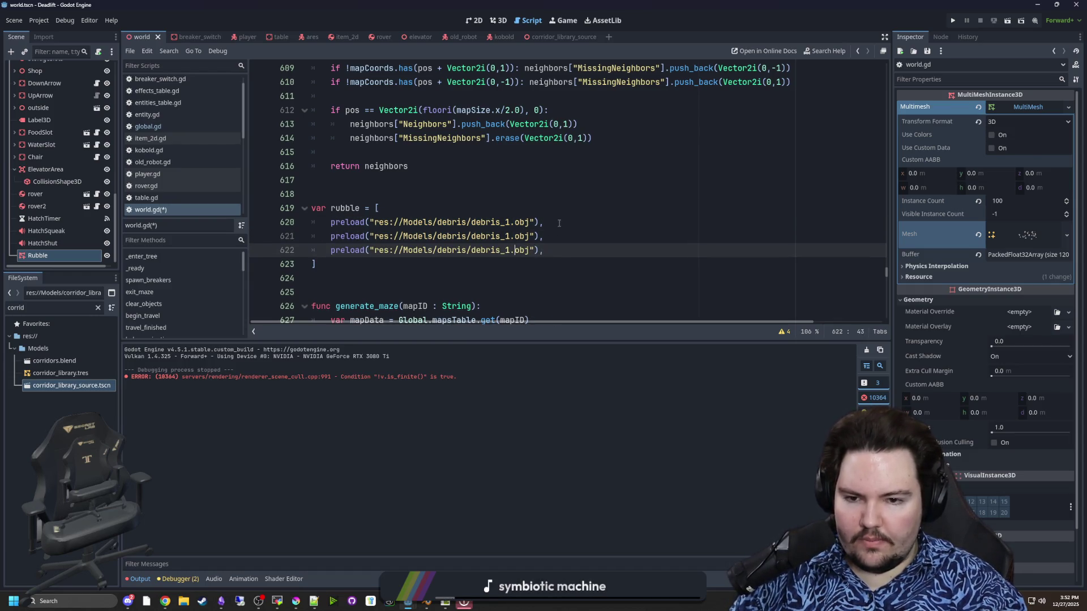
left_click(508, 236)
key("BackSpace")
type("2")
left_click(508, 250)
key("BackSpace")
type("3")
Step: Insert blank lines after lastMeshPos = entry to make room for a new loop
double_click(345, 209)
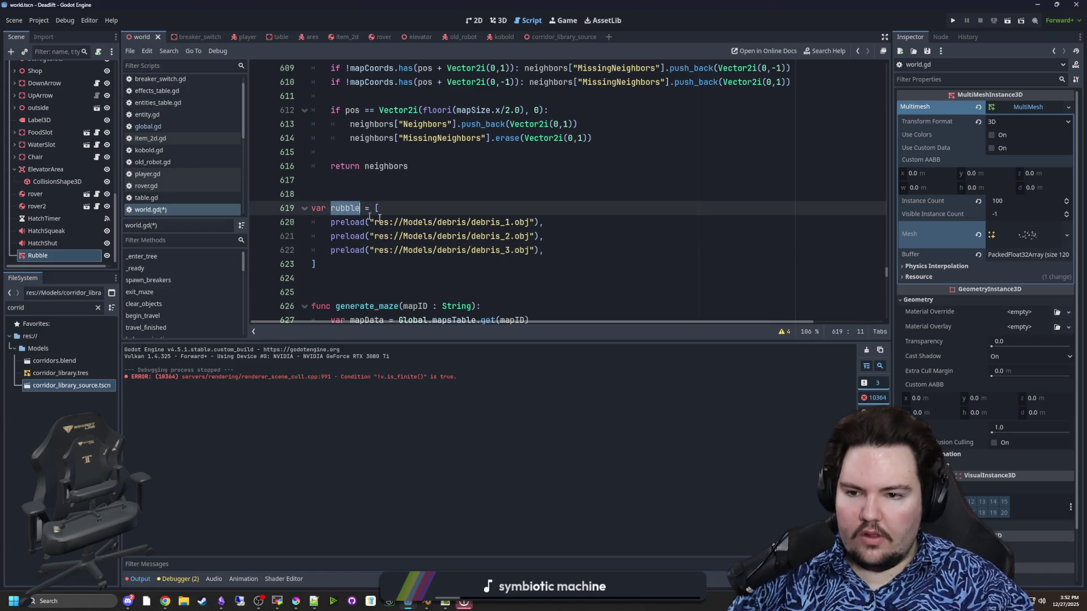
scroll(378, 218, "down", 20)
scroll(468, 248, "down", 5)
scroll(376, 114, "up", 5)
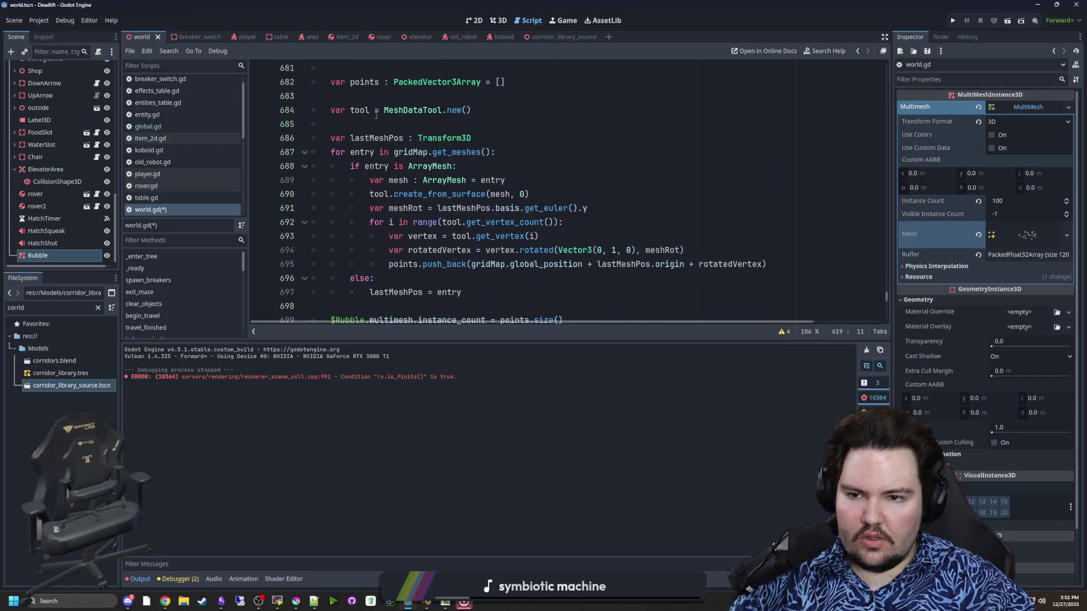
left_click(364, 123)
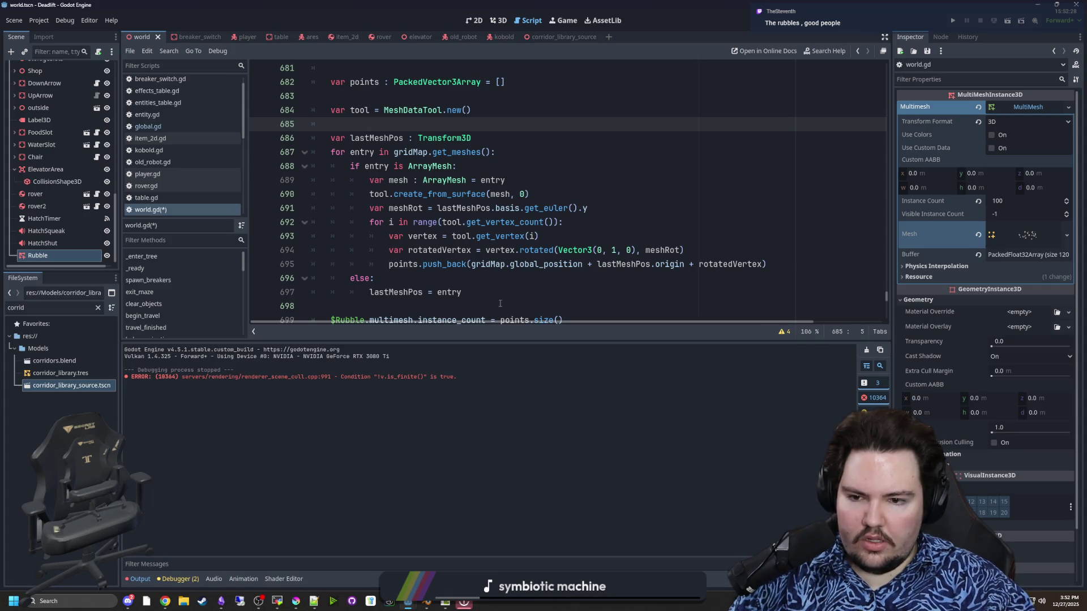
scroll(362, 170, "down", 3)
left_click(361, 180)
key("Return")
key("Return")
key("Up")
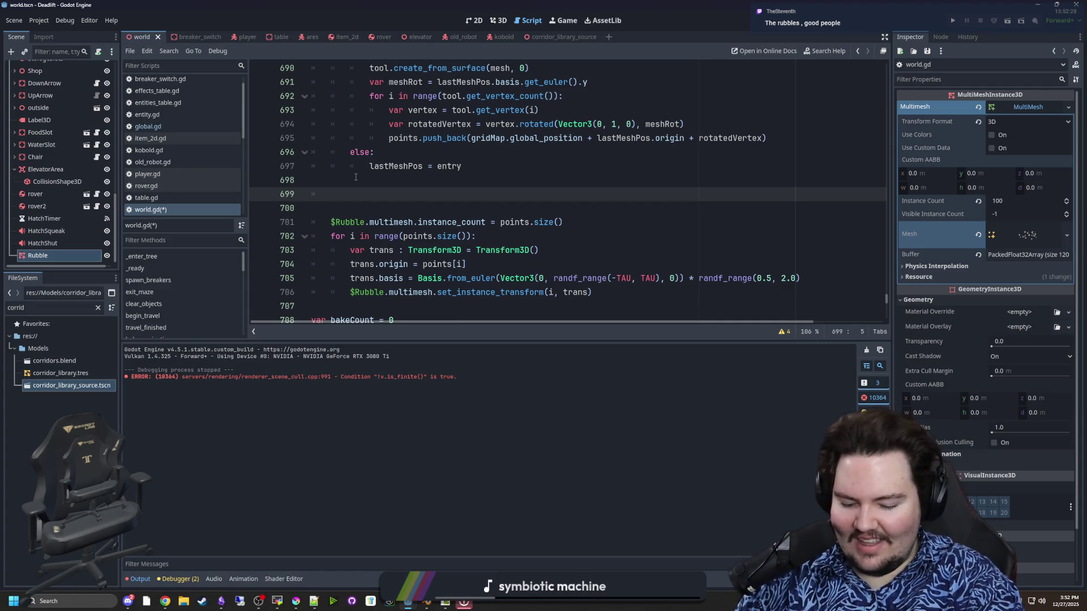
Step: Write a for i in rubble: loop with an add_child() call in its body
type("for i in range(")
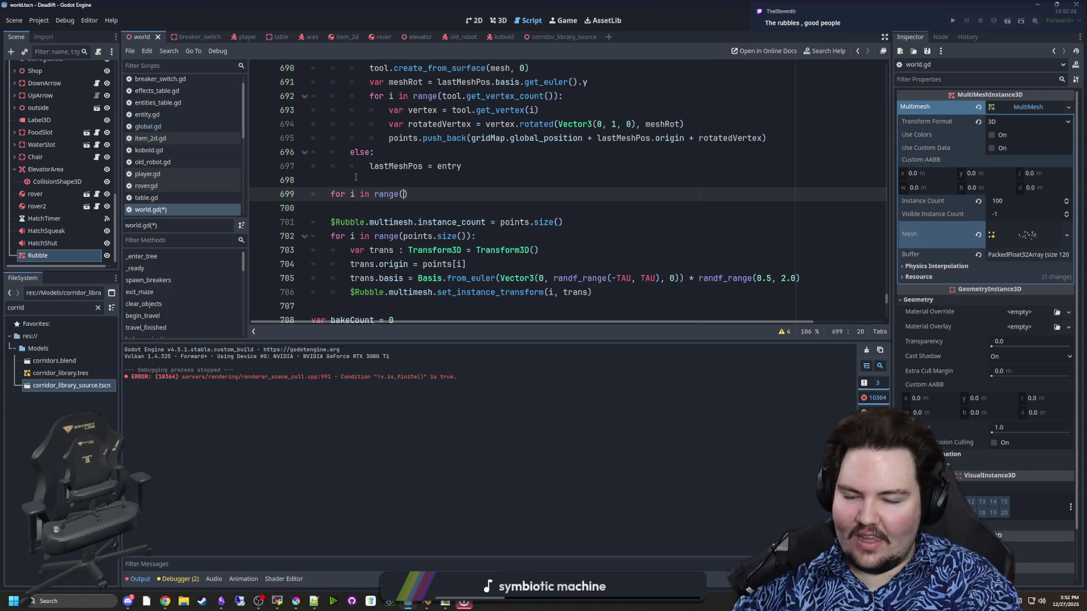
key("BackSpace")
key("BackSpace")
key("BackSpace")
type("ubble:")
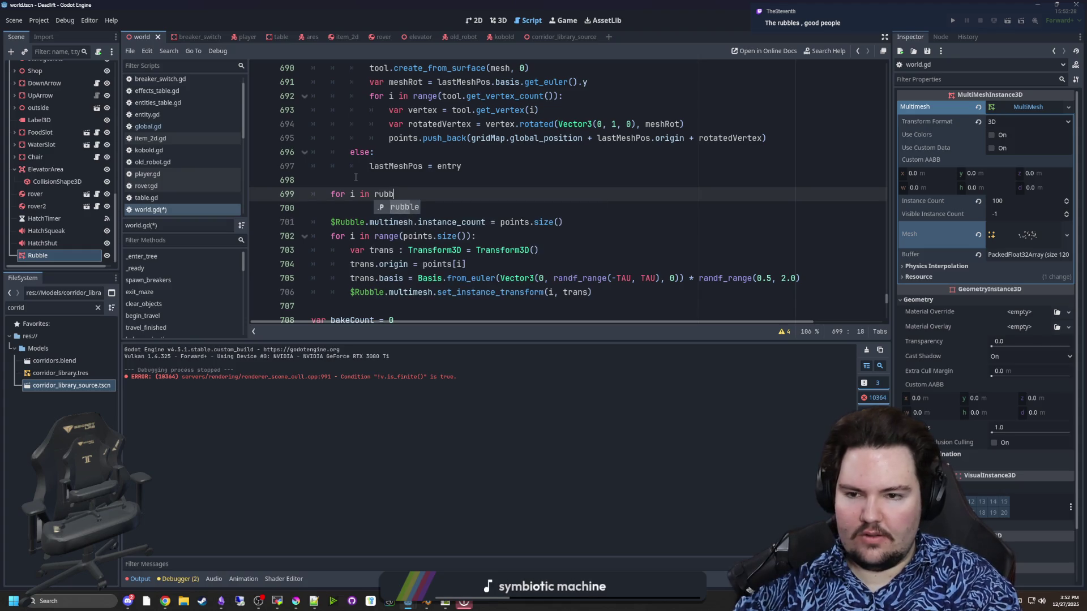
key("Return")
type("rubble")
key("BackSpace")
key("BackSpace")
key("BackSpace")
type("add_child()")
Step: Declare var multimesh = MultiMeshInstance3D at the top of the loop body
key("Up")
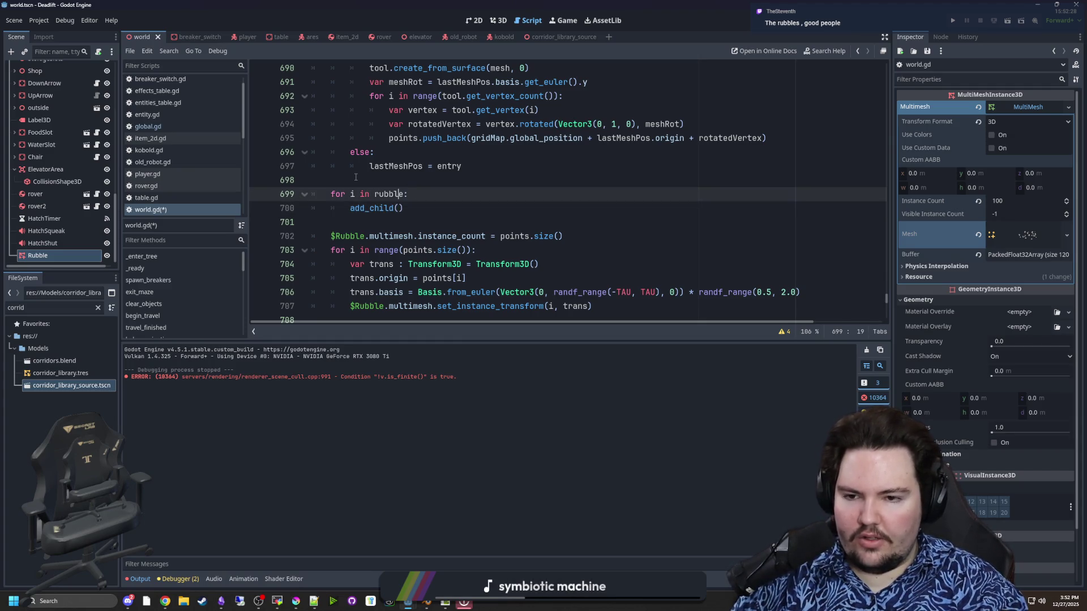
key("End")
key("Return")
type("var multimesh = Multi")
key("Down")
key("Down")
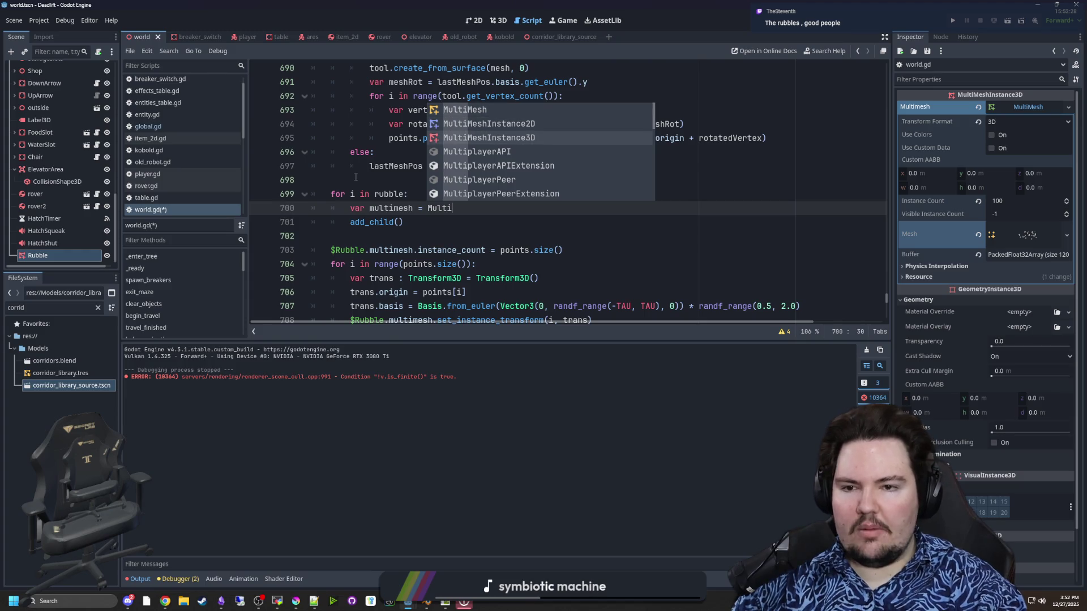
key("Return")
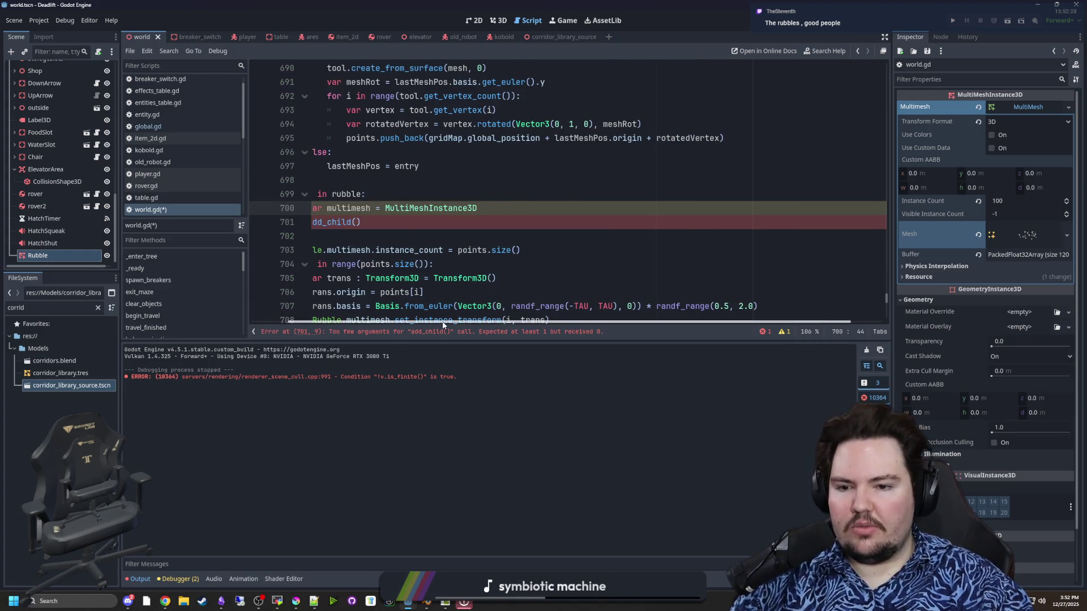
scroll(430, 255, "left", 3)
left_click(437, 224)
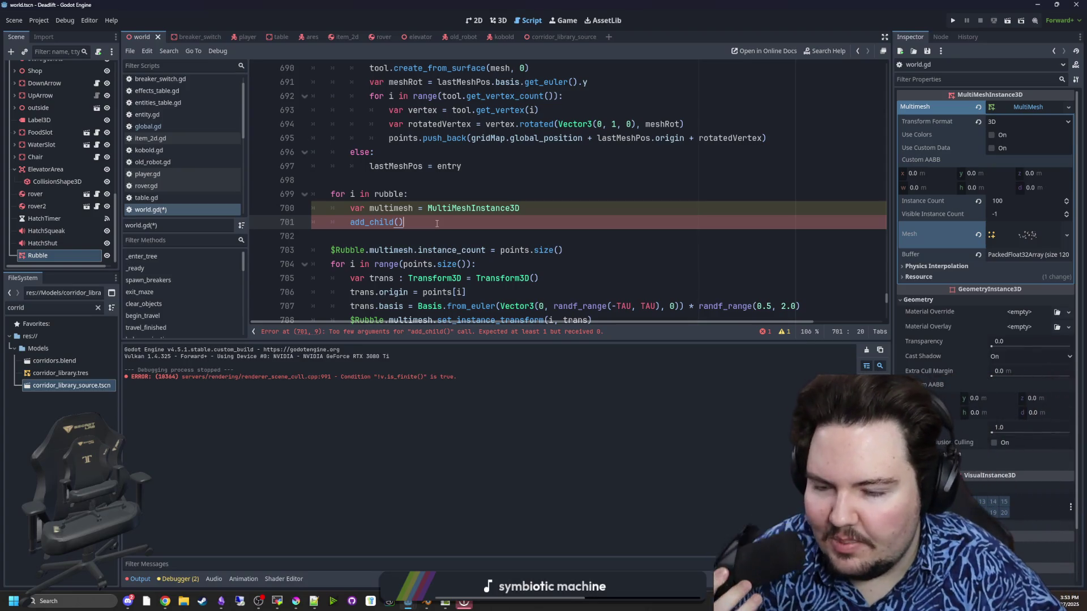
scroll(437, 223, "down", 1)
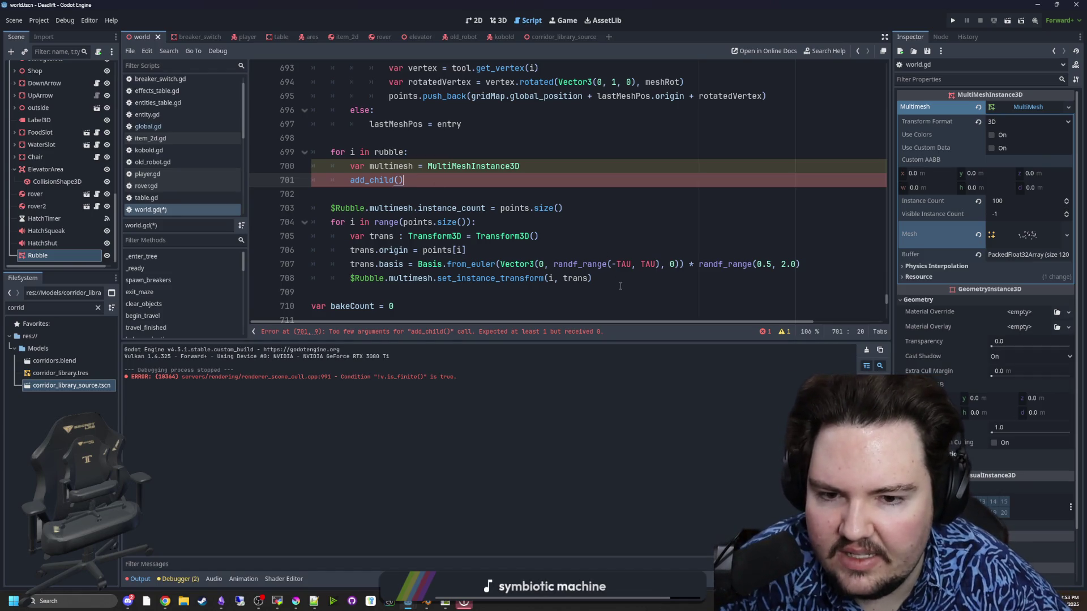
left_click_drag(620, 286, 329, 208)
left_click(419, 206)
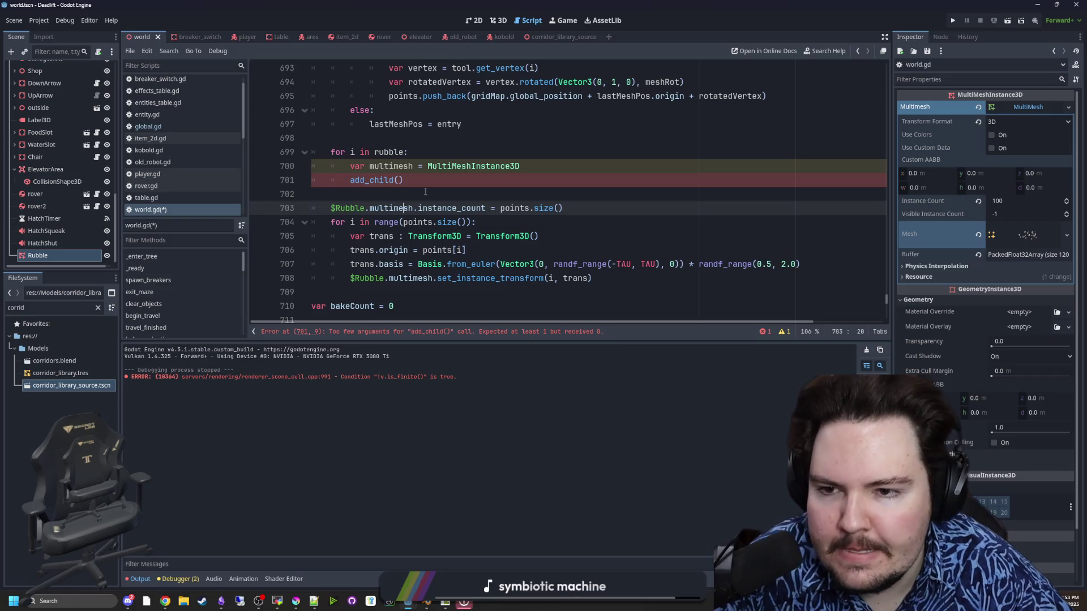
left_click(425, 192)
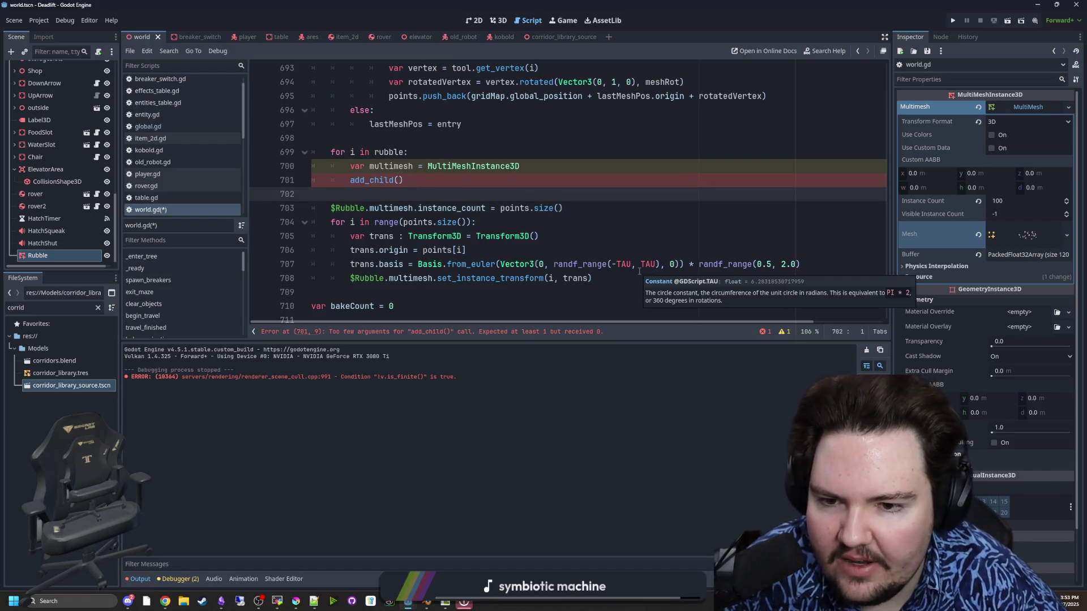
left_click(439, 179)
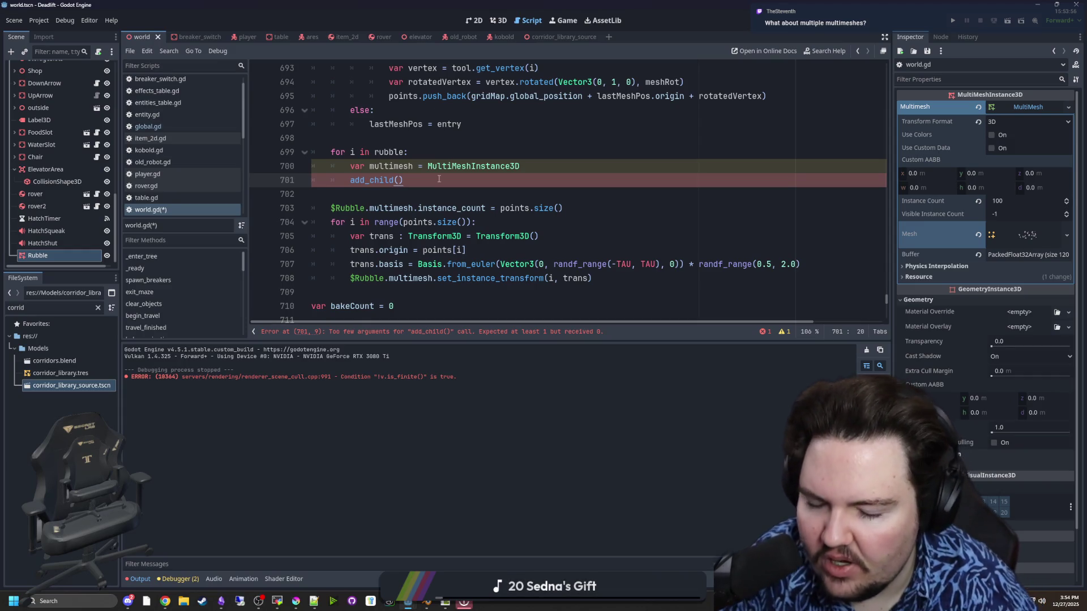
scroll(530, 226, "up", 7)
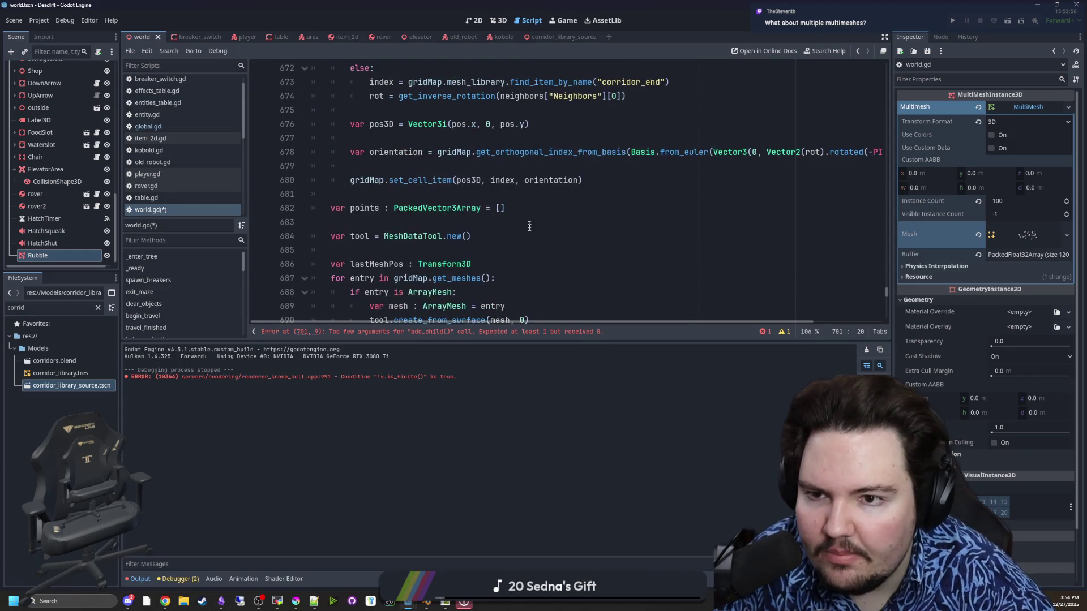
scroll(462, 203, "down", 7)
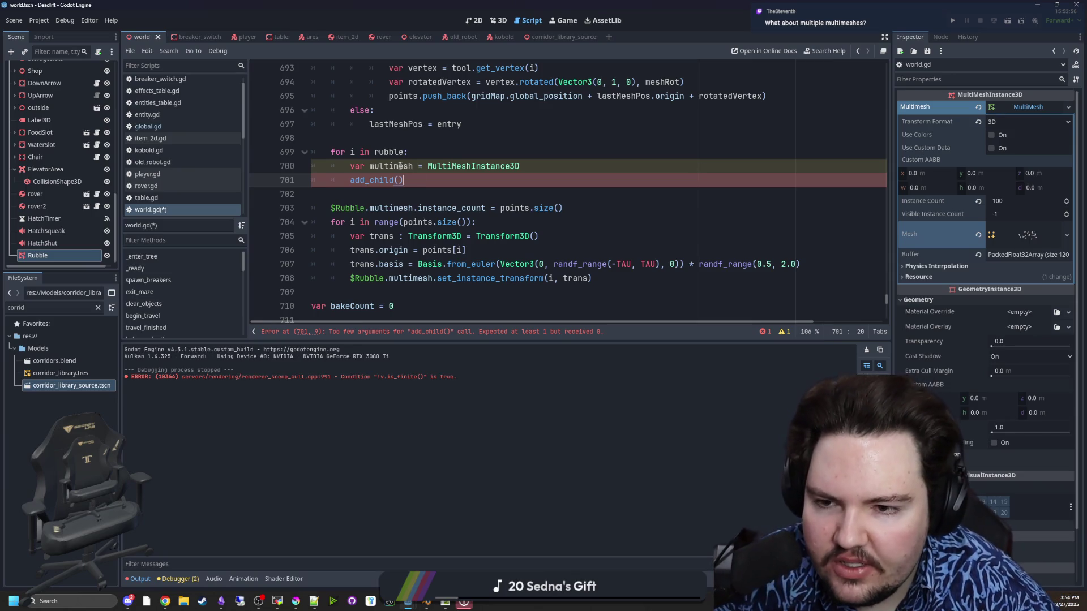
scroll(409, 184, "up", 2)
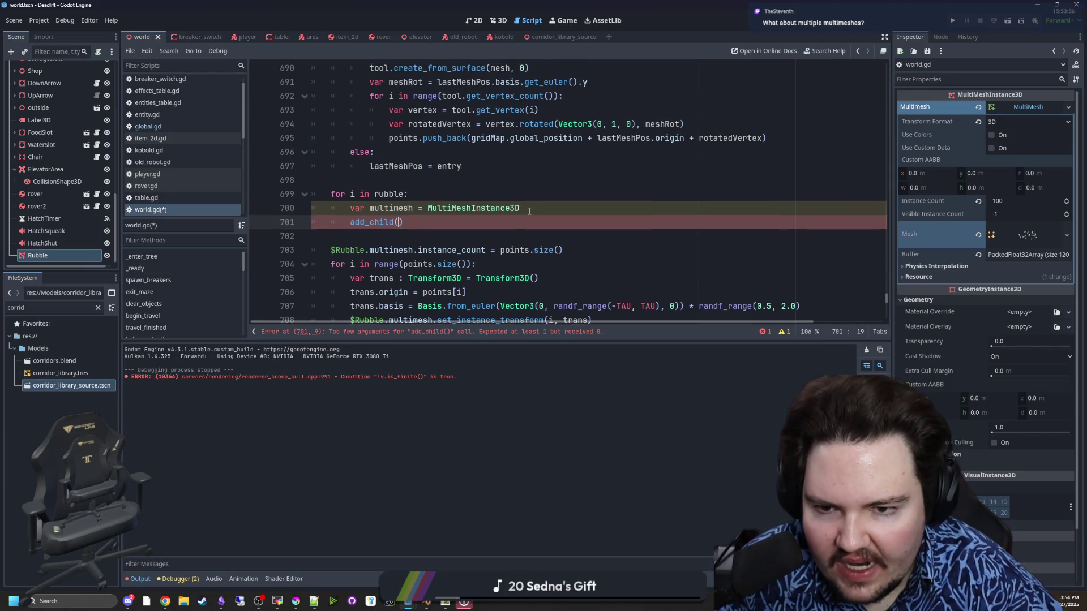
Step: Change the multimesh variable's class from MultiMeshInstance3D to MeshInstance3D
left_click(530, 209)
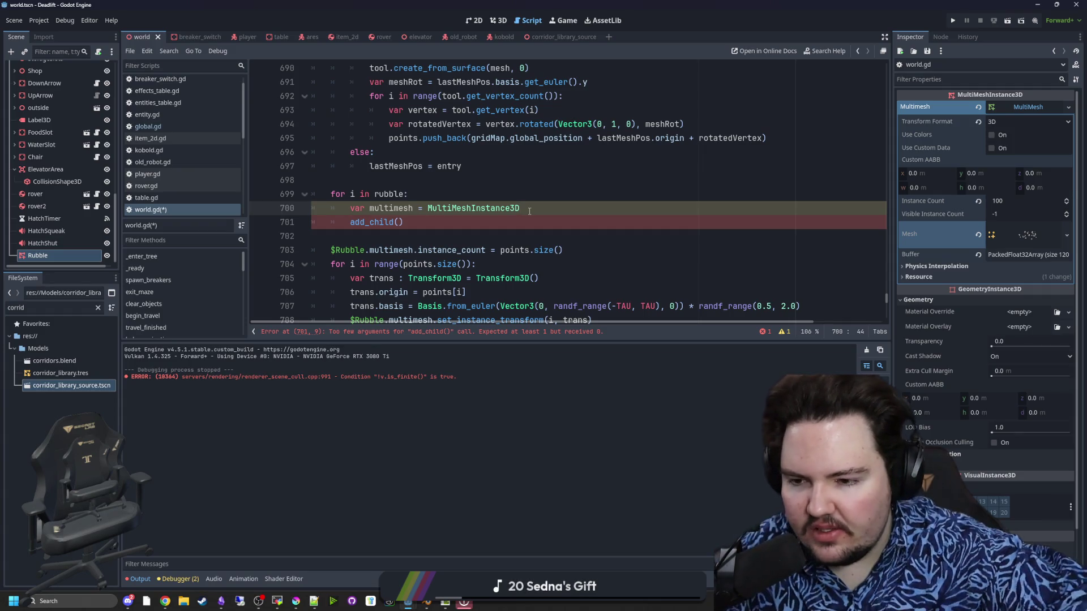
key("BackSpace")
key("BackSpace")
key("BackSpace")
key("BackSpace")
type("MeshInsta")
key("Return")
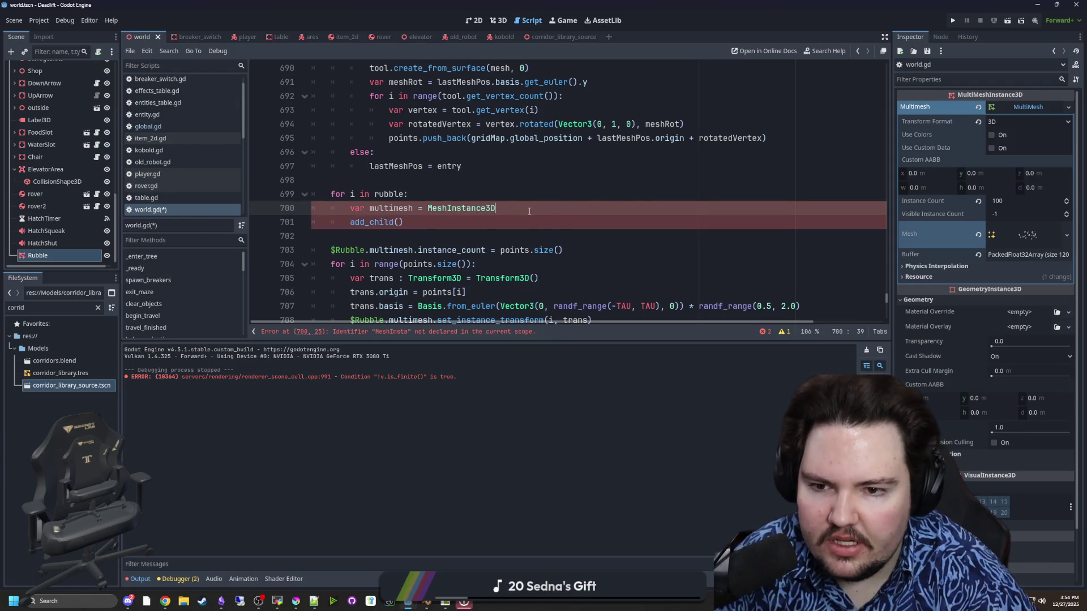
scroll(529, 211, "down", 1)
mouse_move(593, 278)
left_mouse_down()
mouse_move(388, 247)
mouse_move(266, 207)
left_mouse_up()
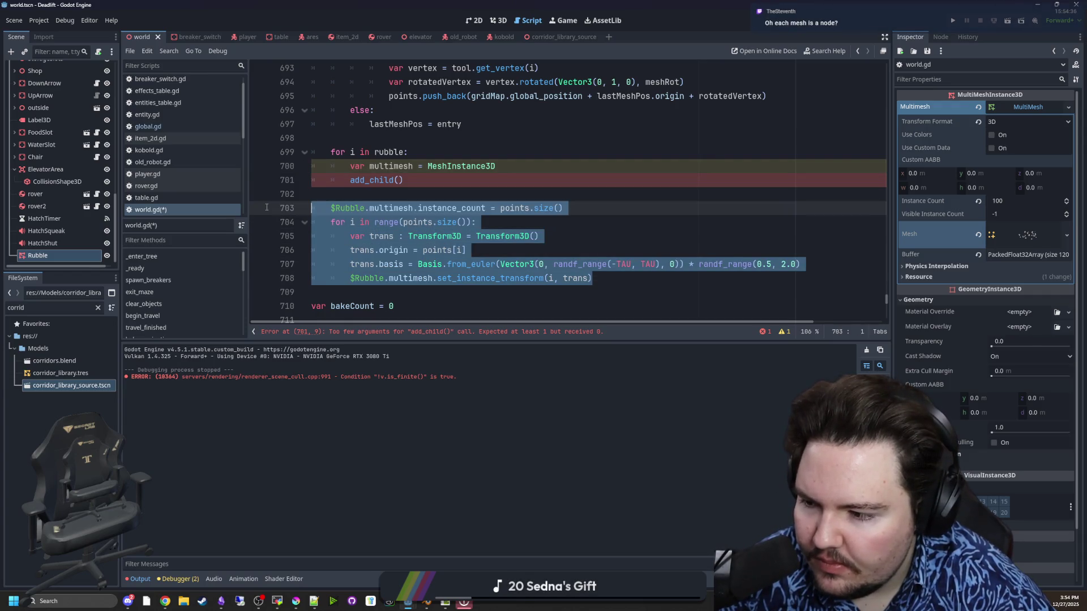
left_click(377, 181)
Step: Delete the unfinished for i in rubble loop and its leftover blank line
scroll(455, 205, "up", 1)
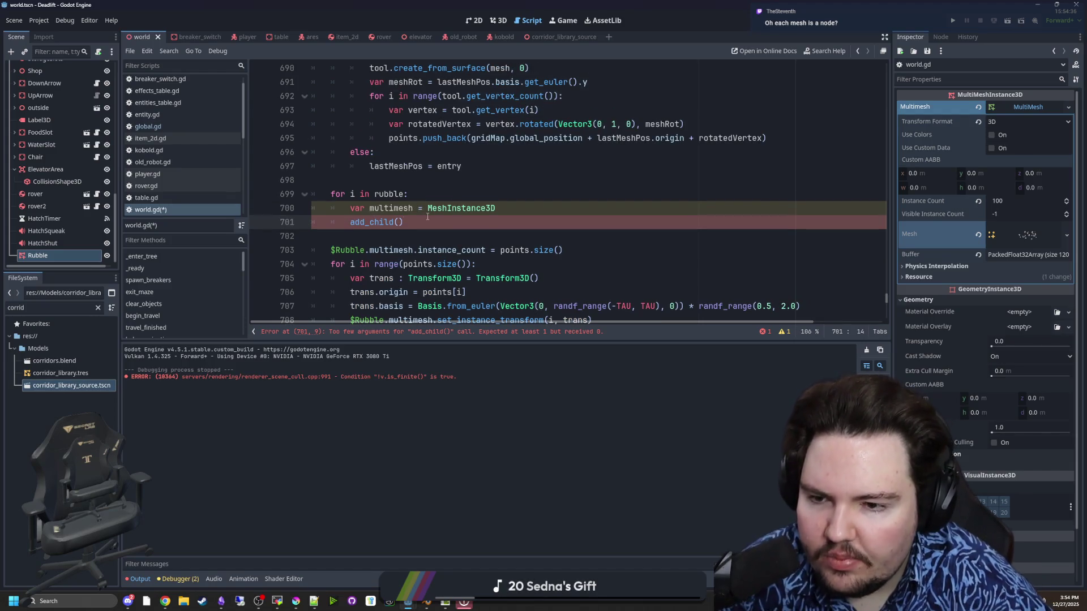
left_click_drag(403, 222, 312, 209)
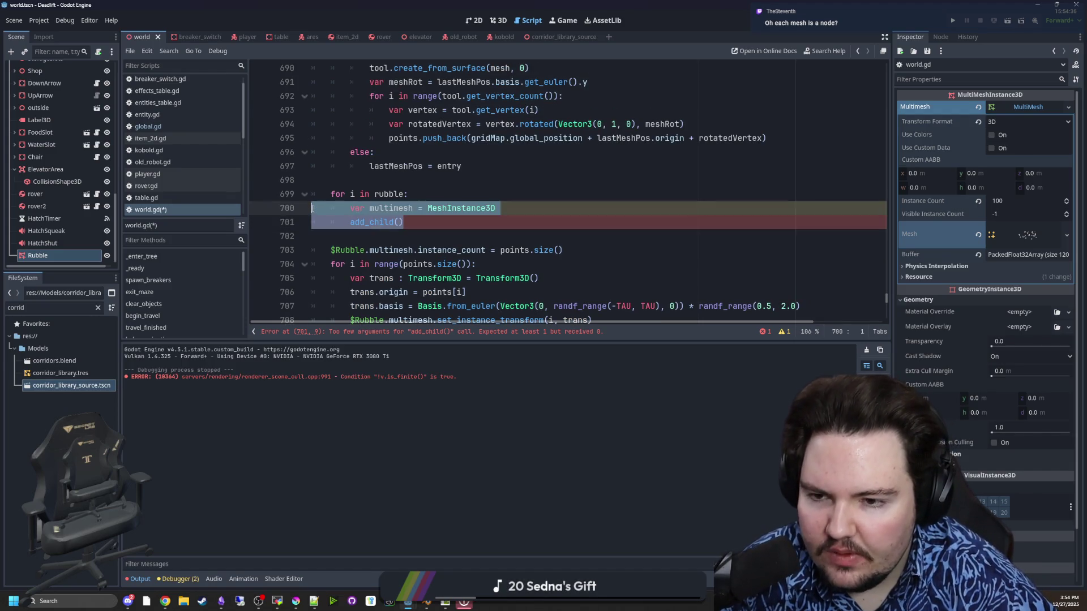
left_click(428, 223)
key("shift+Up")
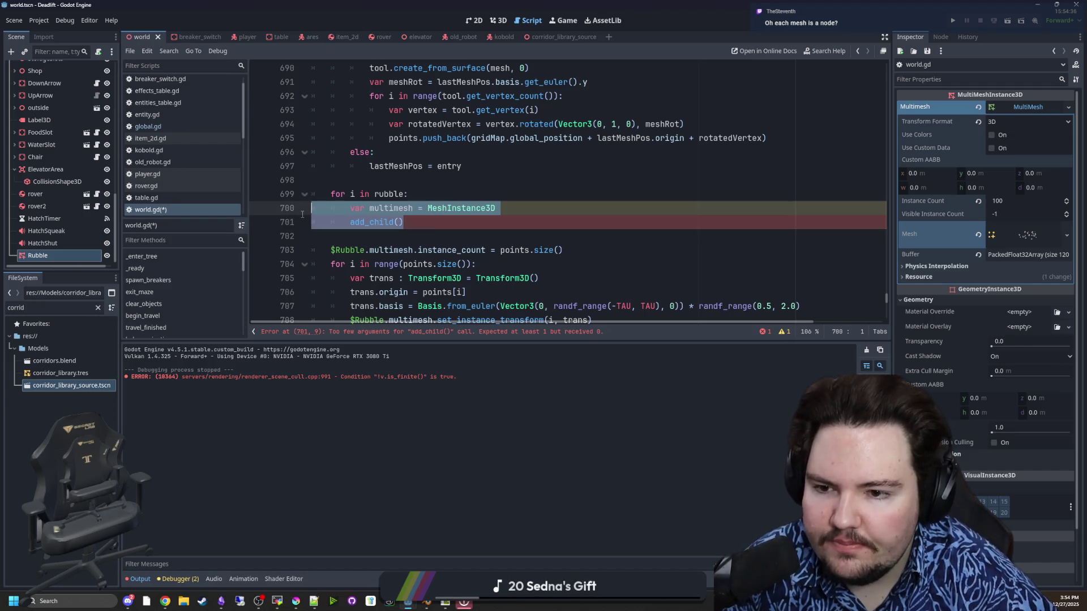
key("ctrl+shift+k")
key("shift+Up")
key("ctrl+shift+k")
key("Delete")
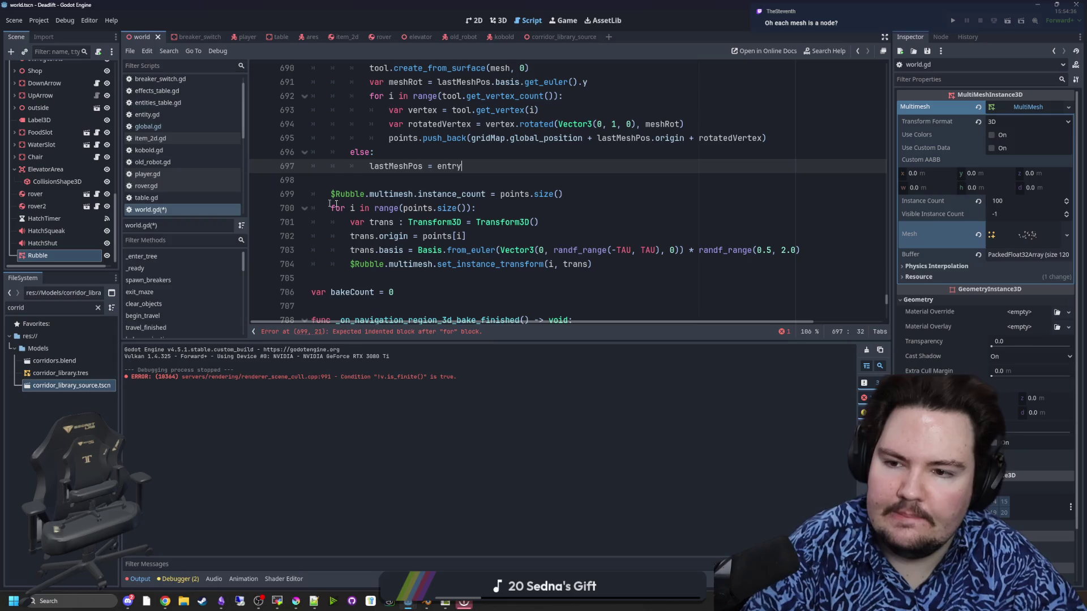
Step: Comment out the $Rubble multimesh instance-count line and the old placement loop
left_click(485, 194)
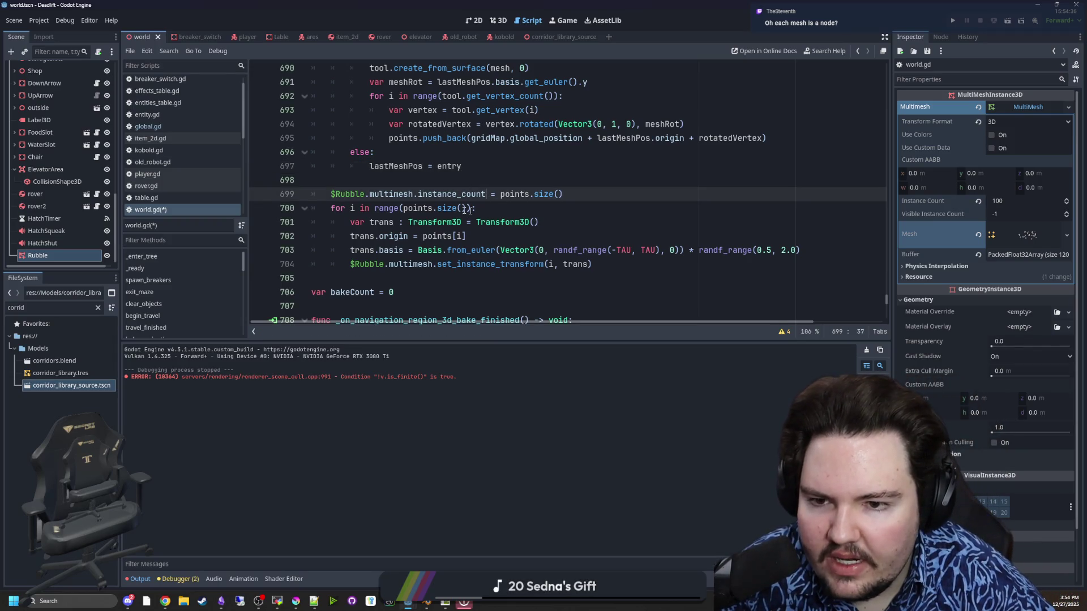
type("#")
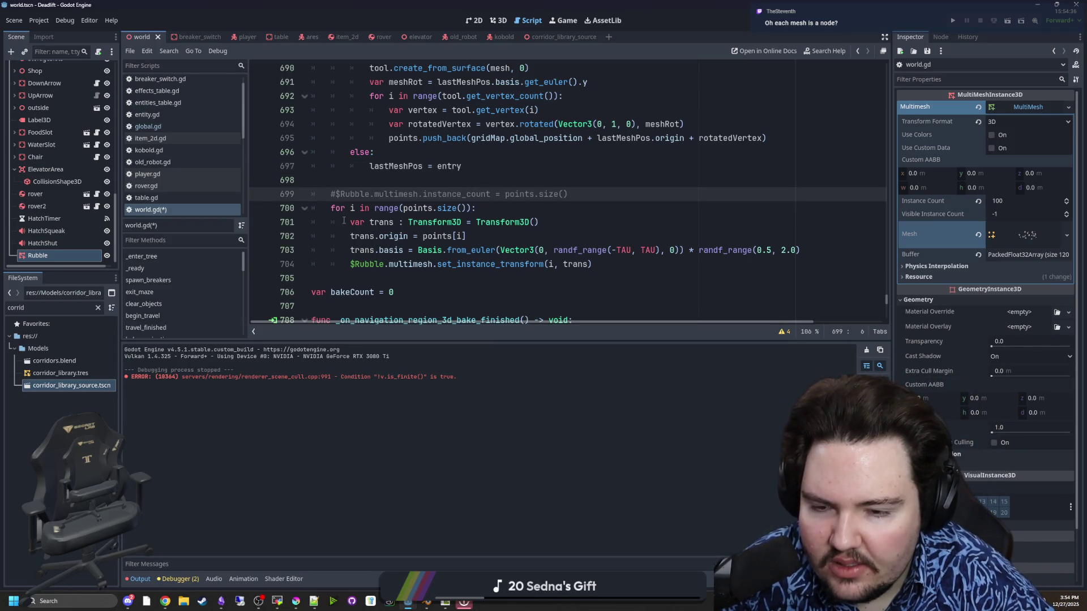
left_click(343, 221)
mouse_move(592, 264)
left_mouse_down()
mouse_move(357, 250)
mouse_move(210, 212)
left_mouse_up()
key("ctrl+k")
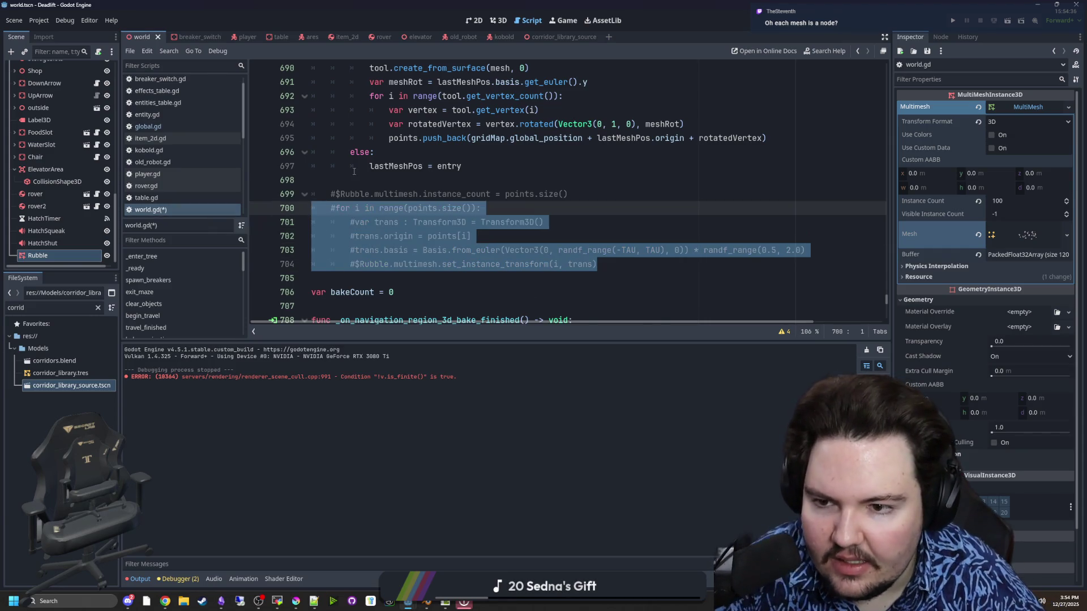
left_click(352, 179)
Step: Add a for i in range(points.size()): loop and paste the MeshInstance3D creation lines into it
key("Return")
key("Return")
type("fo")
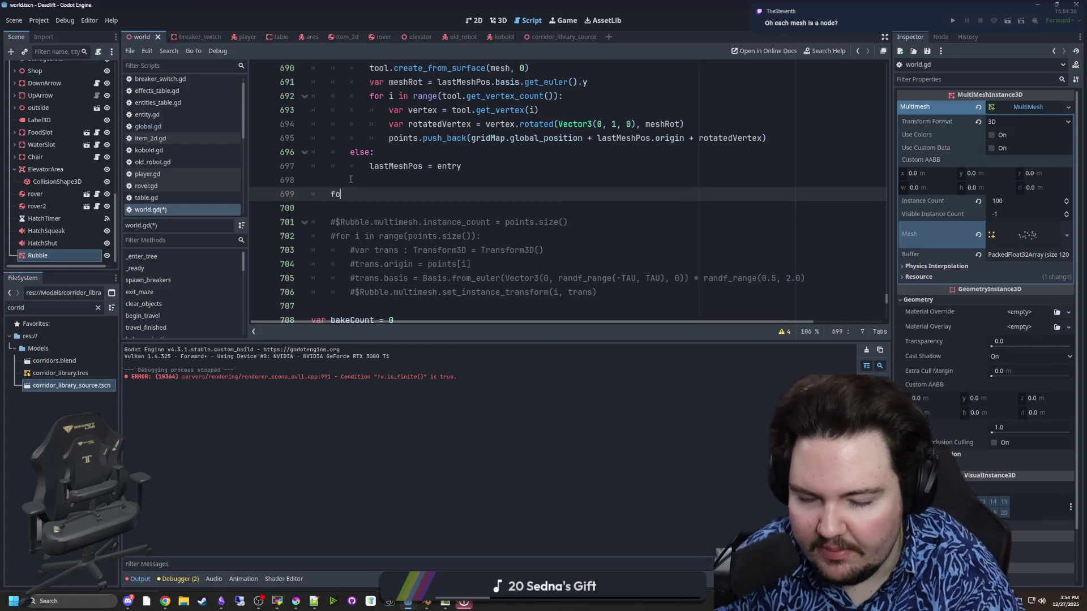
type("r i in")
key("BackSpace")
key("BackSpace")
key("BackSpace")
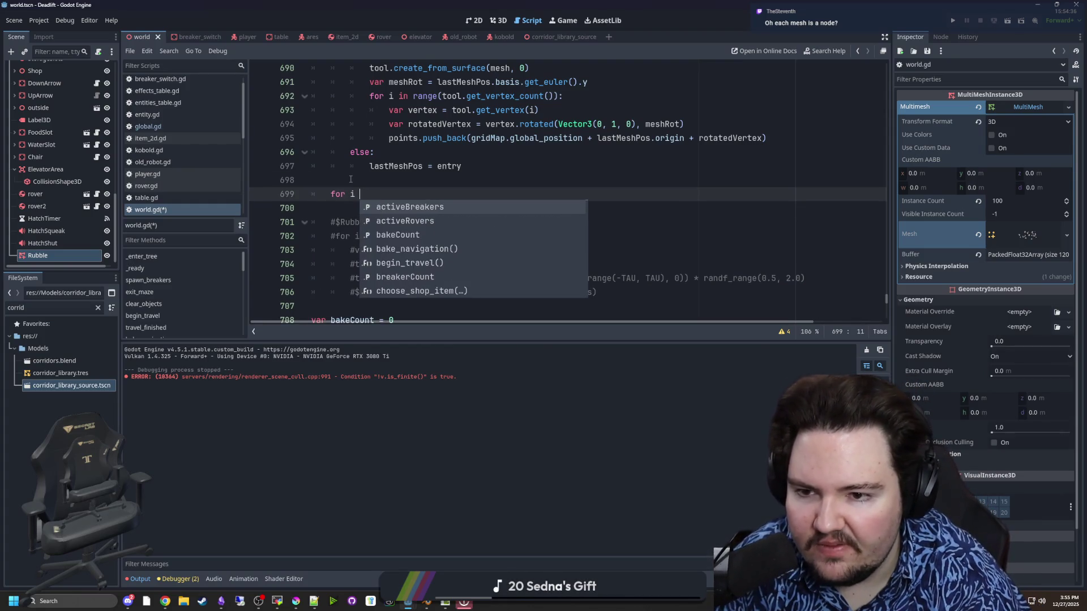
left_click(351, 179)
left_click(409, 196)
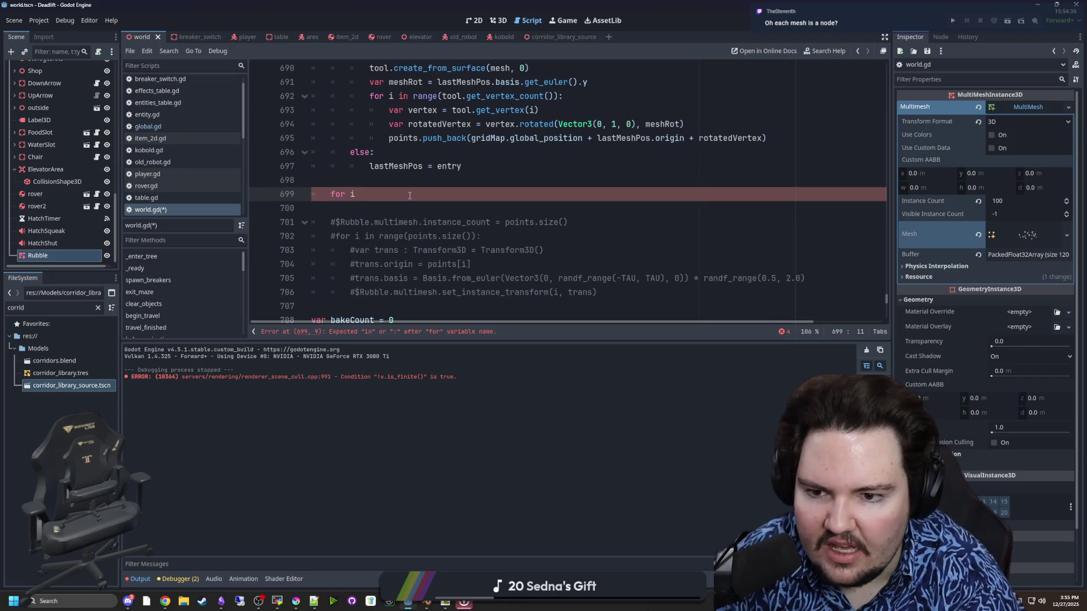
type("in range(points.size()):")
key("Return")
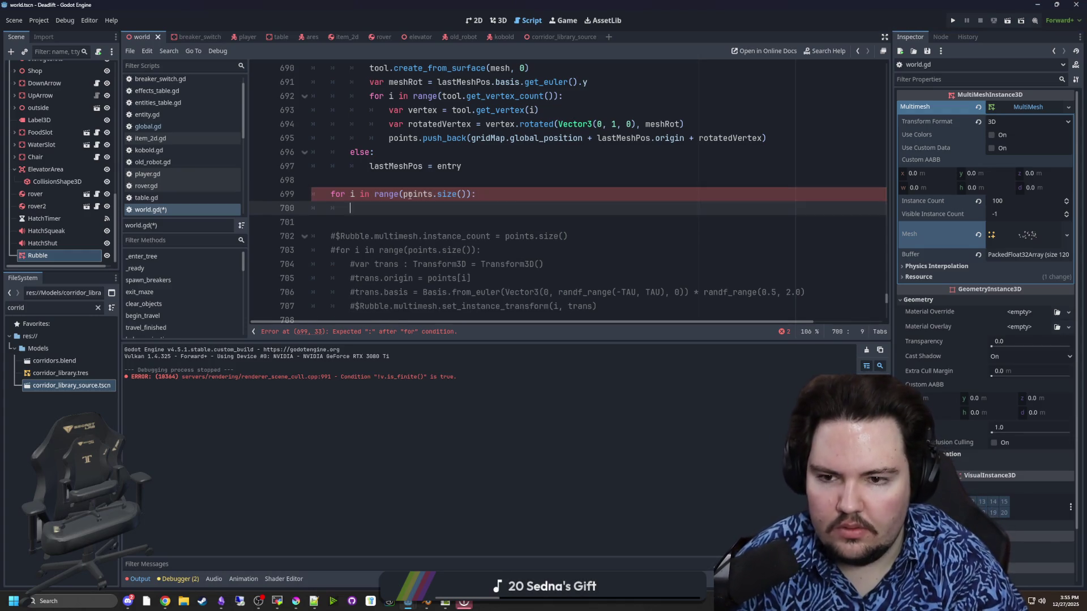
type("var multimesh = MeshInstance3D add_child()")
Step: Rename the variable to mesh, create it with MeshInstance3D.new(), and call add_child(mesh)
left_click(388, 207)
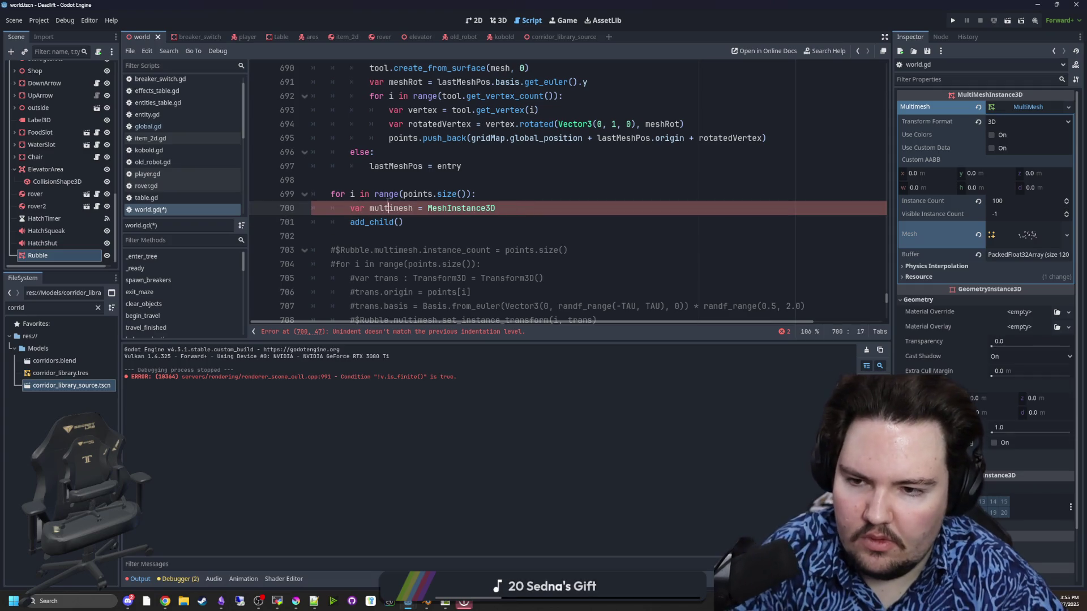
double_click(389, 207)
type("mesh")
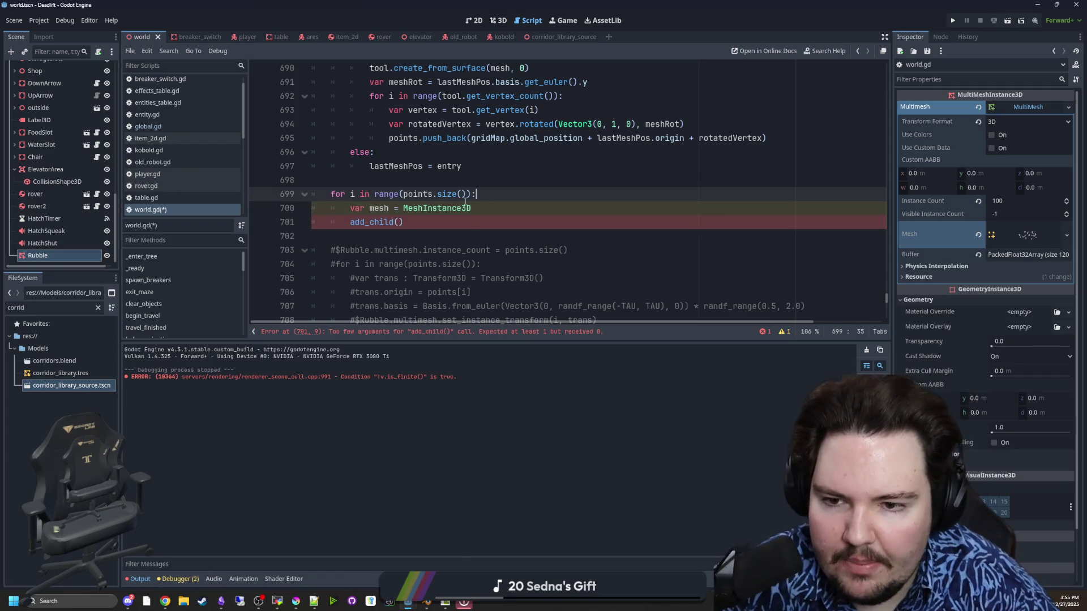
left_click(475, 208)
type(".new()")
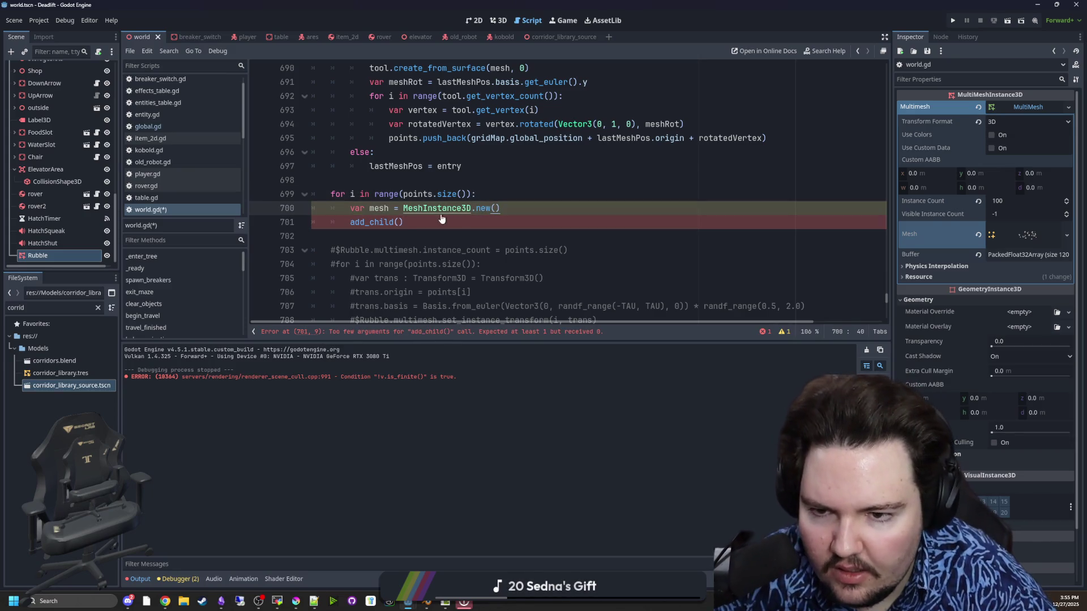
left_click(399, 222)
type("mesh)")
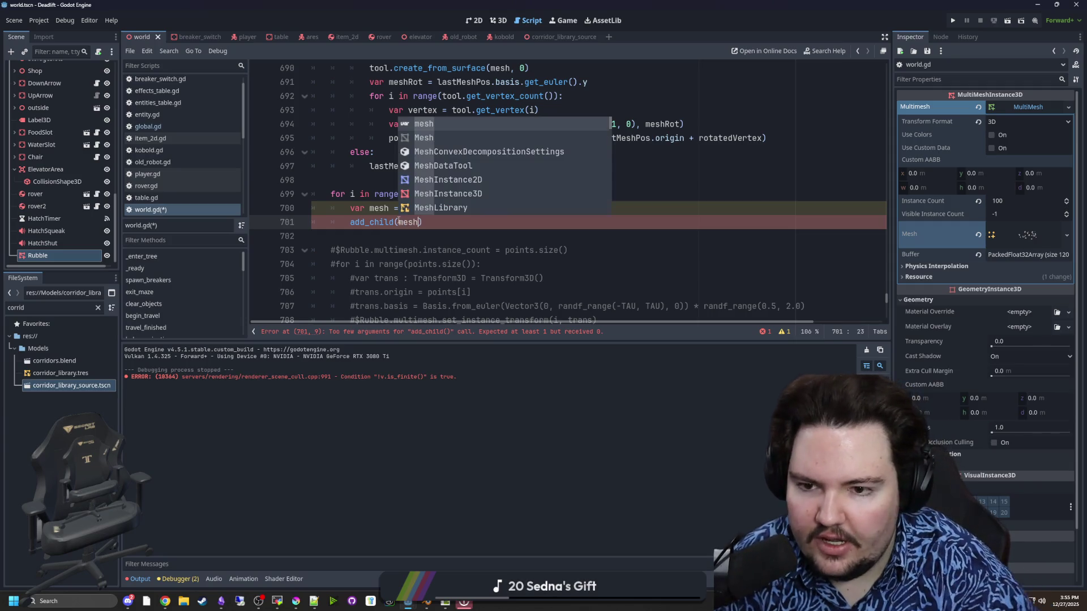
Step: Position each mesh with mesh.global_position = points[i]
key("Return")
type("mesh.gl")
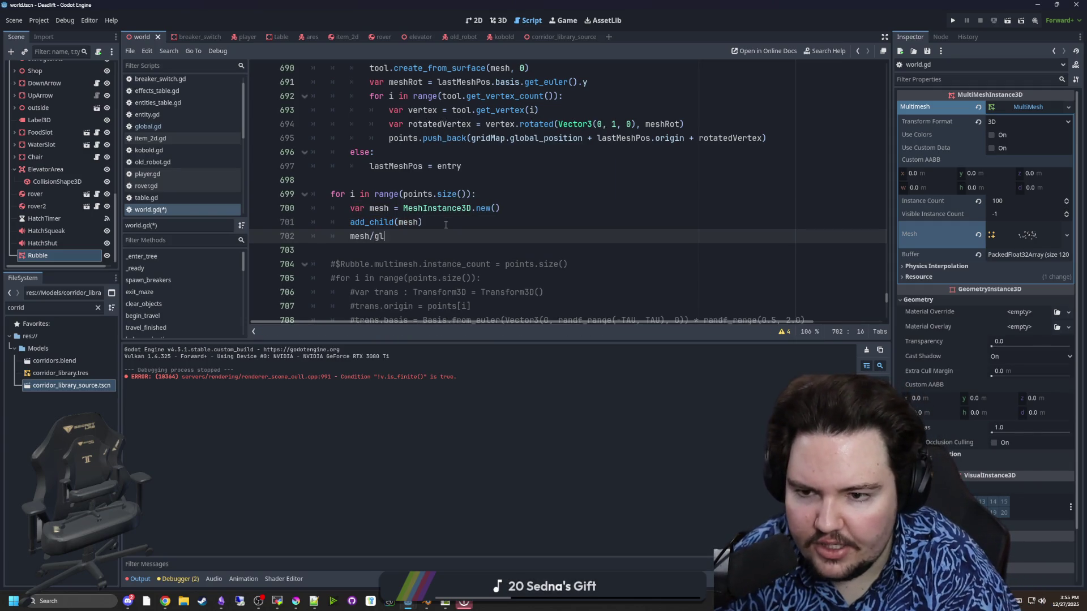
type("obal_position =")
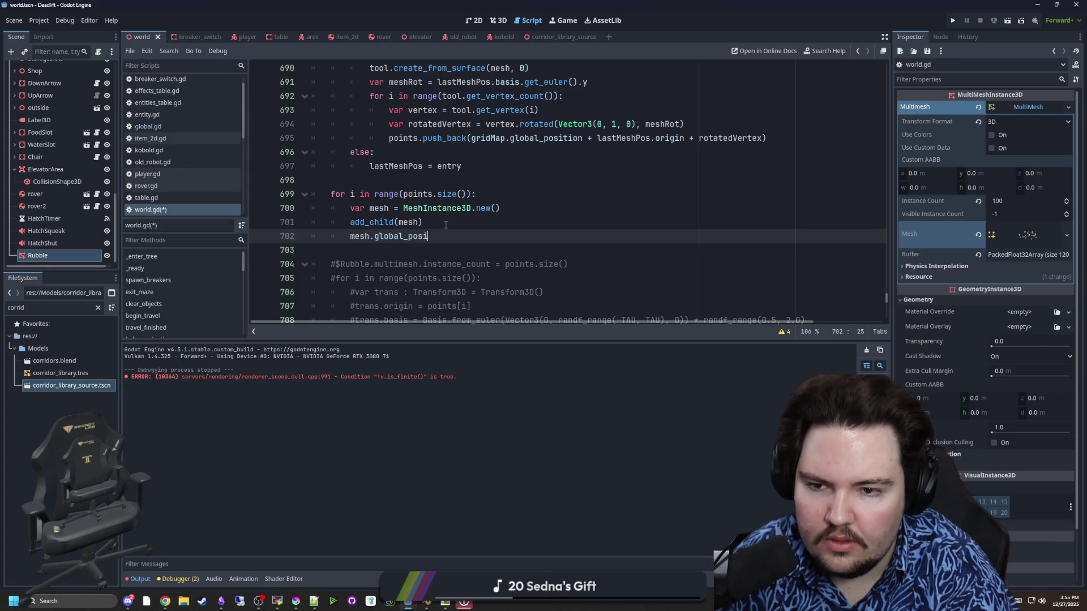
scroll(446, 225, "down", 1)
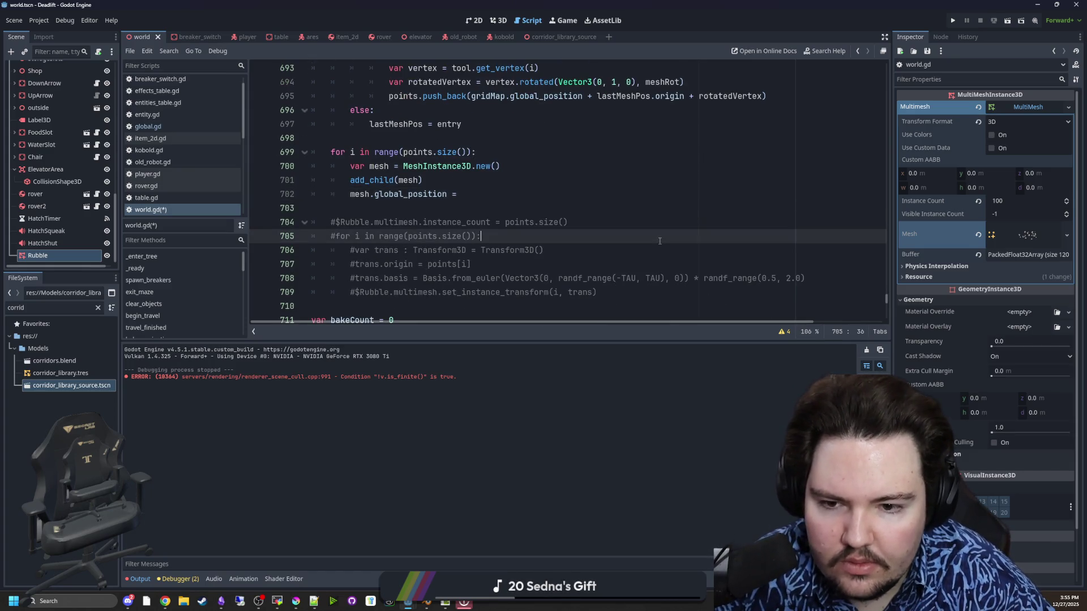
left_click(543, 265)
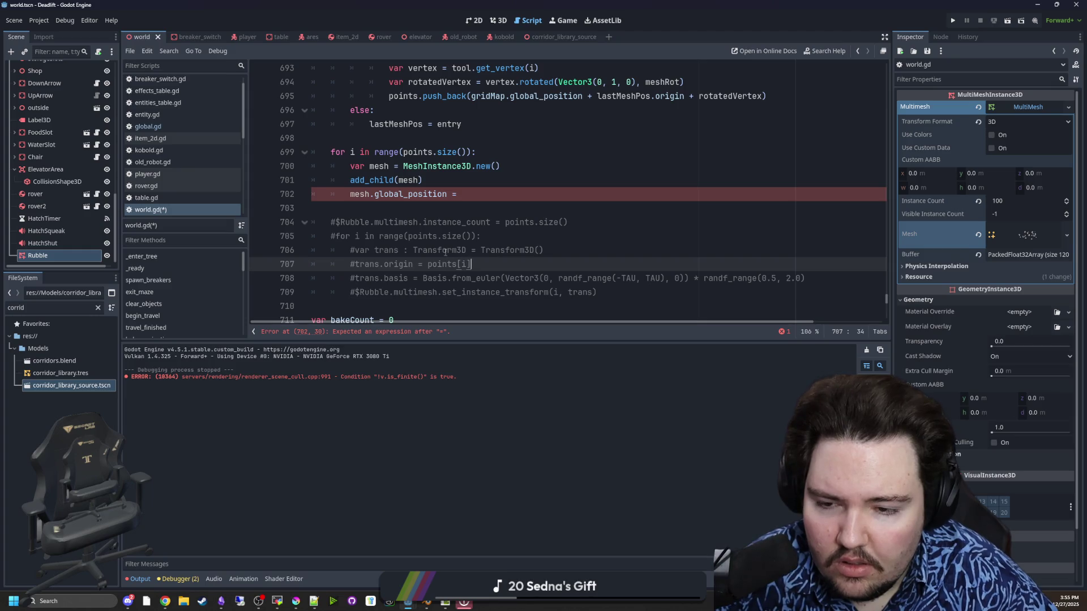
left_click(473, 195)
type("ints[")
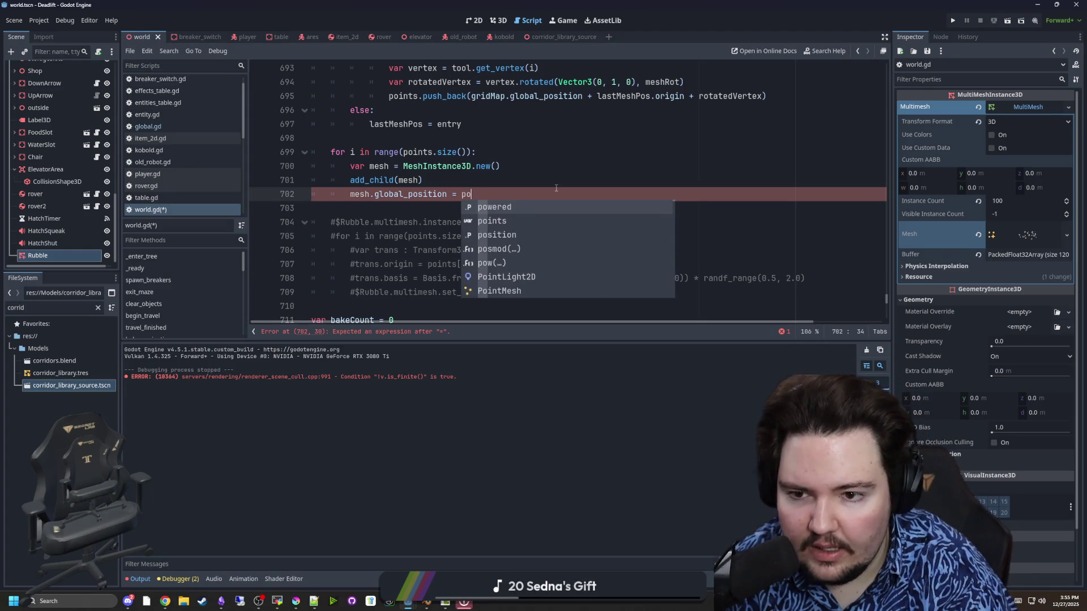
type("i")
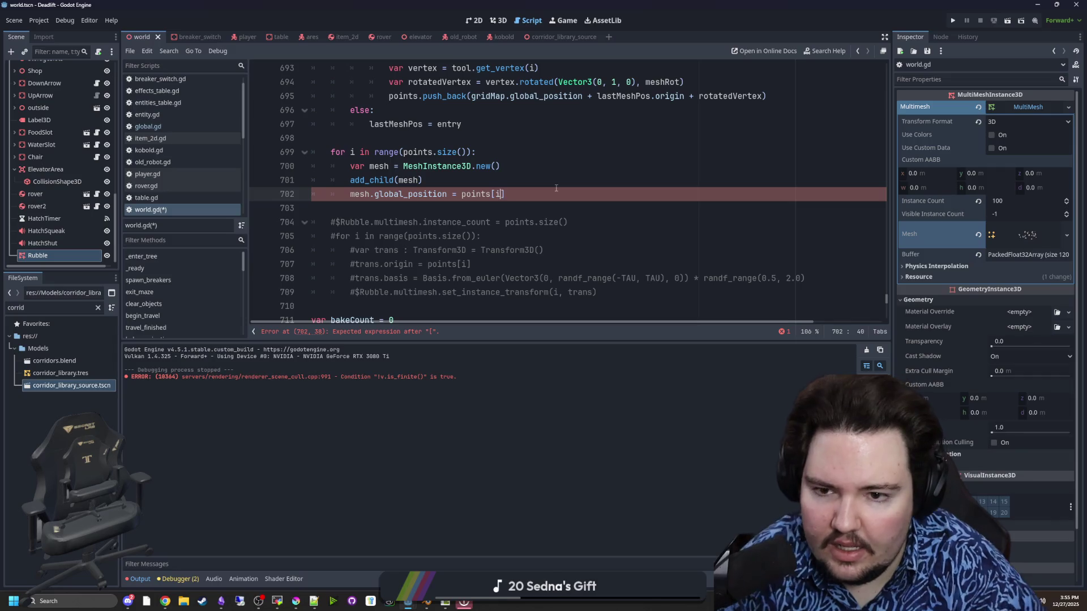
left_click(516, 195)
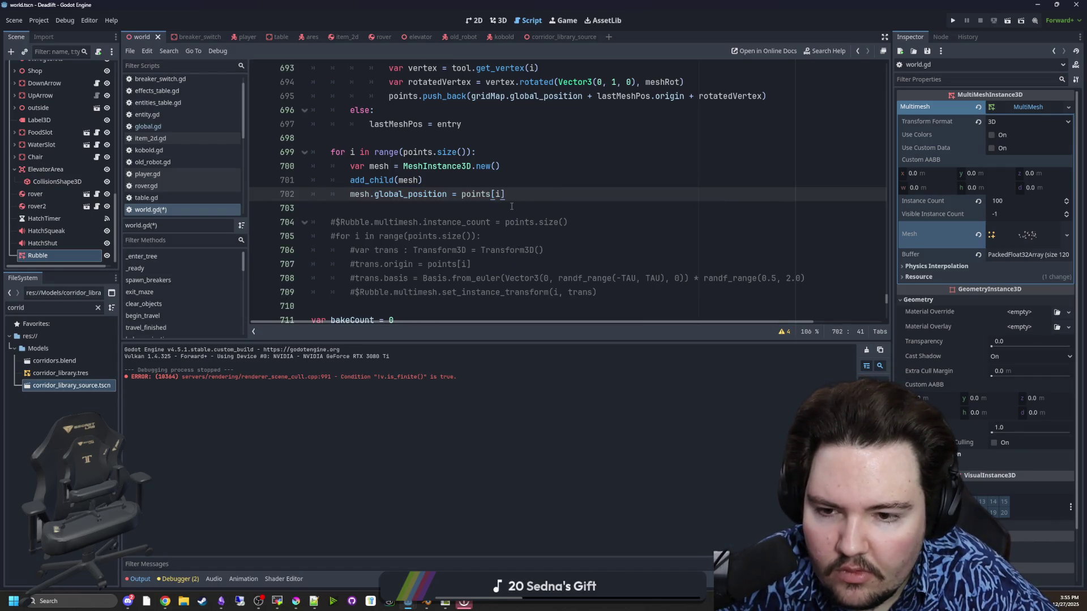
Step: Give the mesh a random scale with mesh.scale = randf_range(0.75, 1.5)
key("Return")
type("mesh.scale = randf_r")
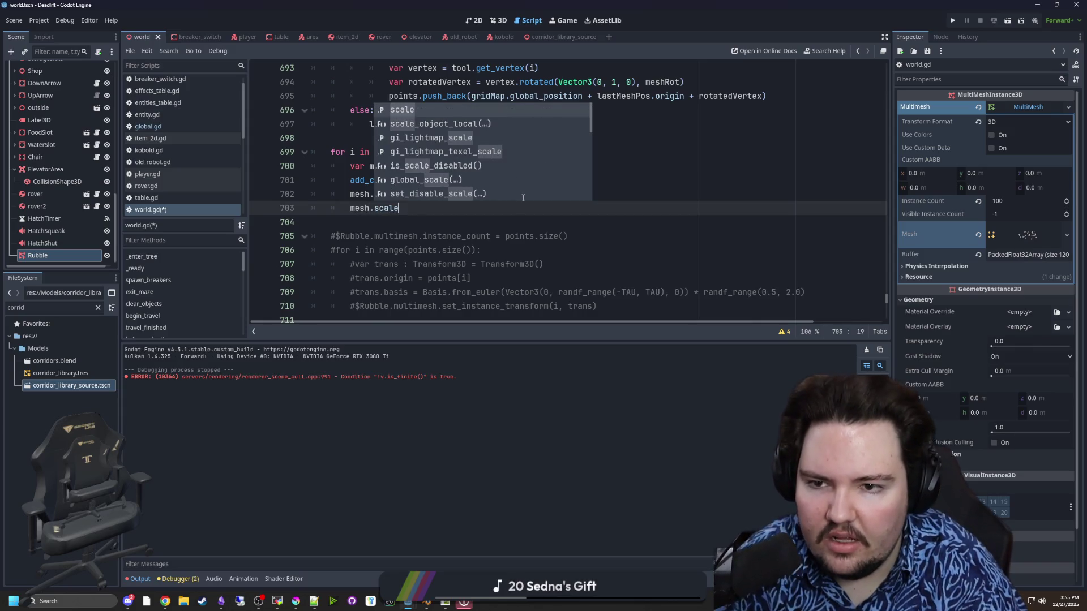
type("a")
key("Return")
key("BackSpace")
key("BackSpace")
key("BackSpace")
type("= randf_range(")
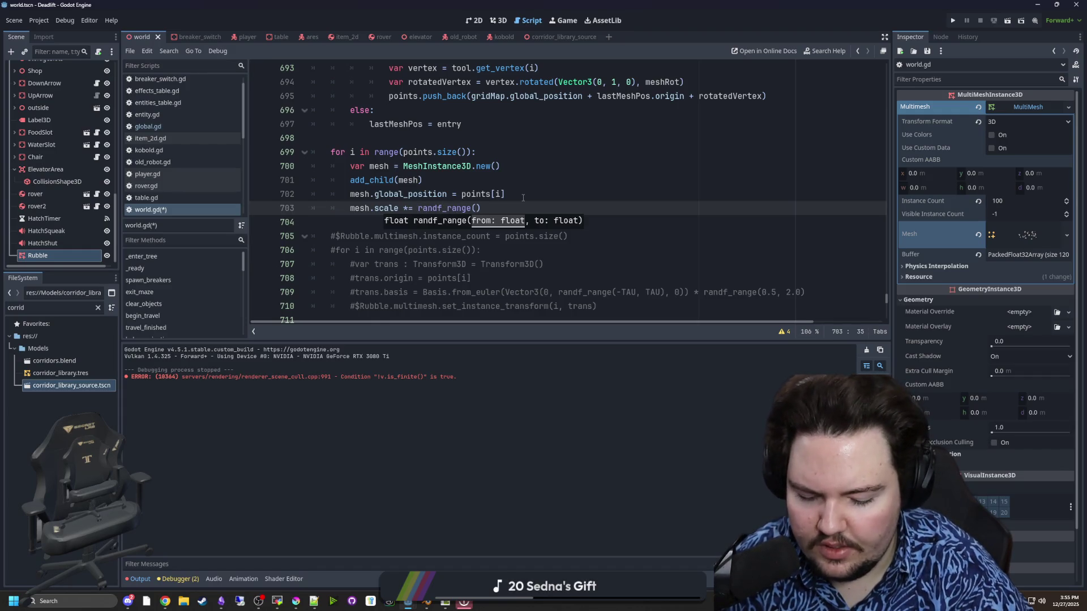
type("0.75,")
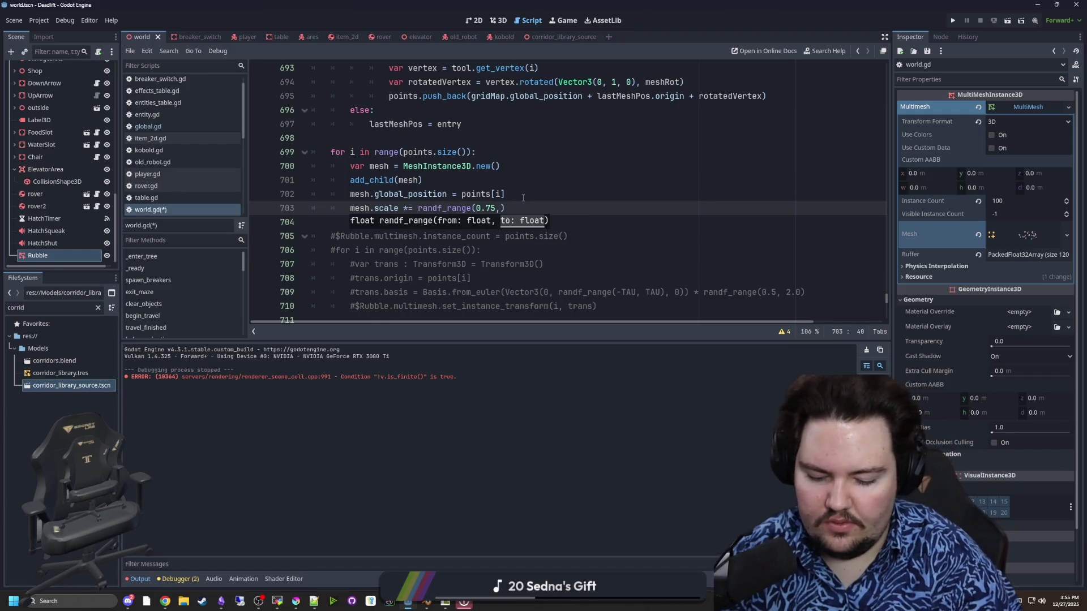
type("1.5")
Step: Add mesh.rotation.y = randf_range(-TAU, TAU) and save world.gd
left_click(523, 197)
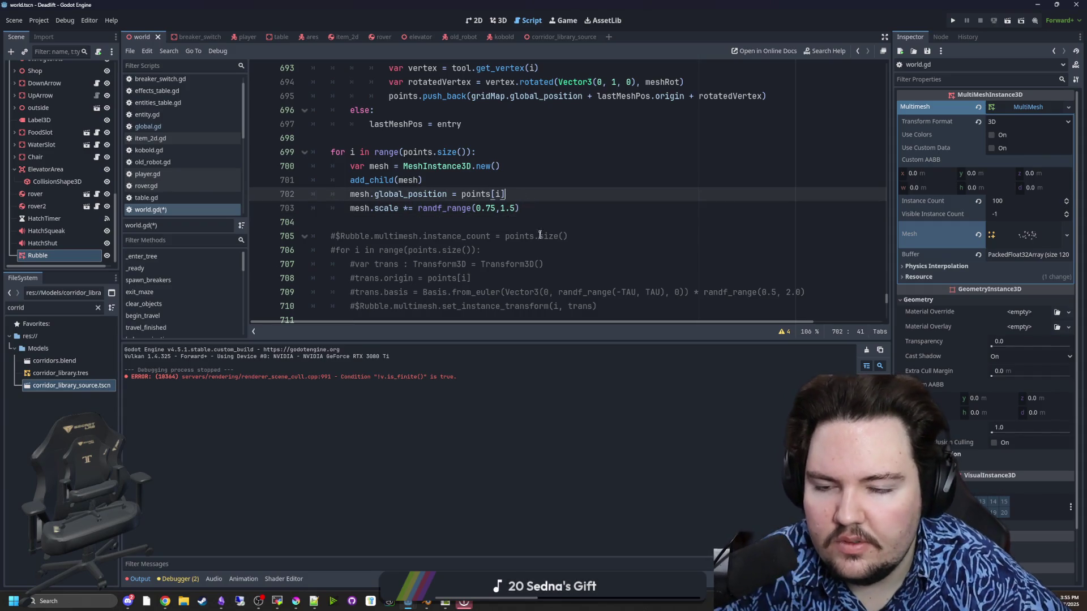
left_click(560, 212)
key("Return")
type("mesh.rotation.y = randf_")
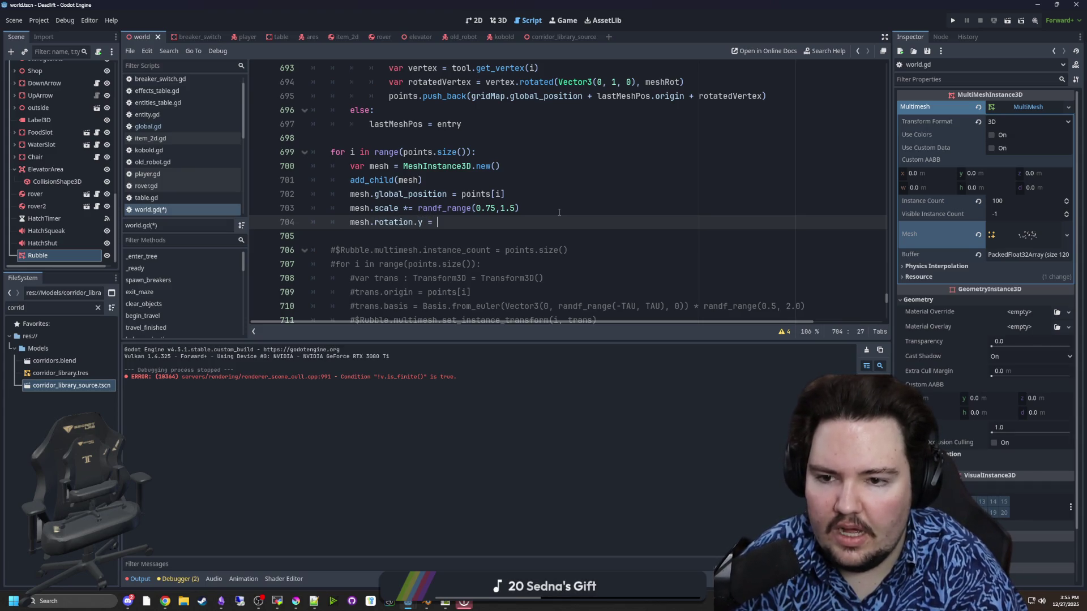
type("range(-TAU,")
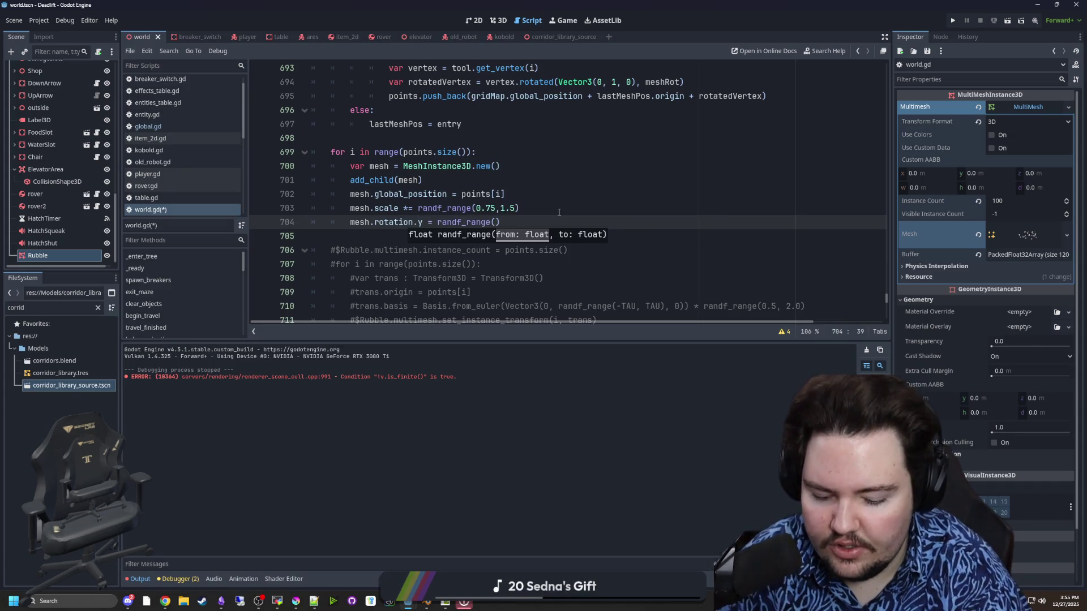
type(" TAU")
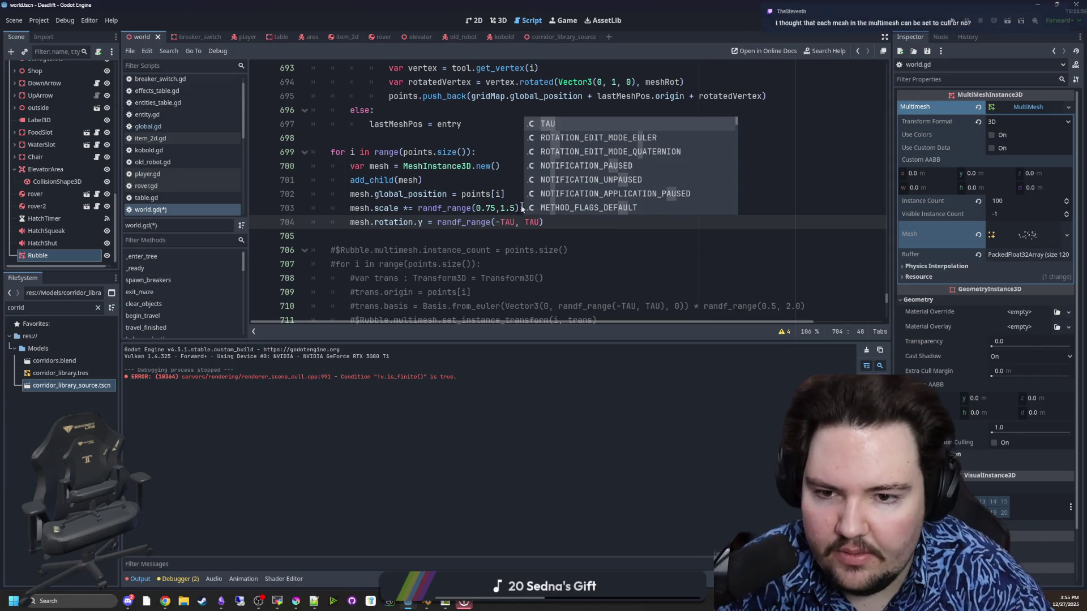
left_click(482, 205)
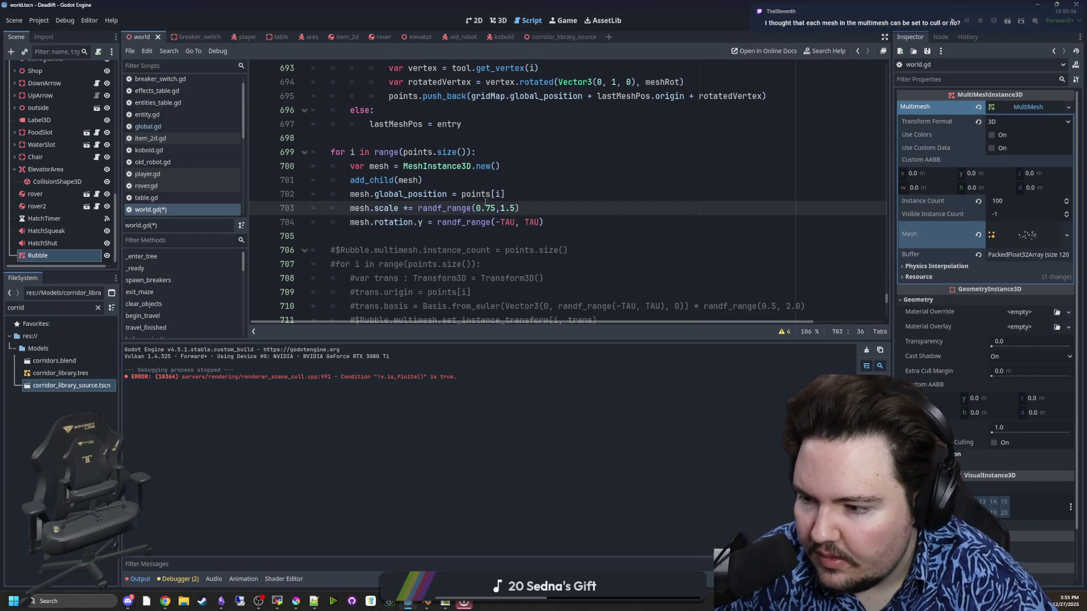
left_click(453, 222)
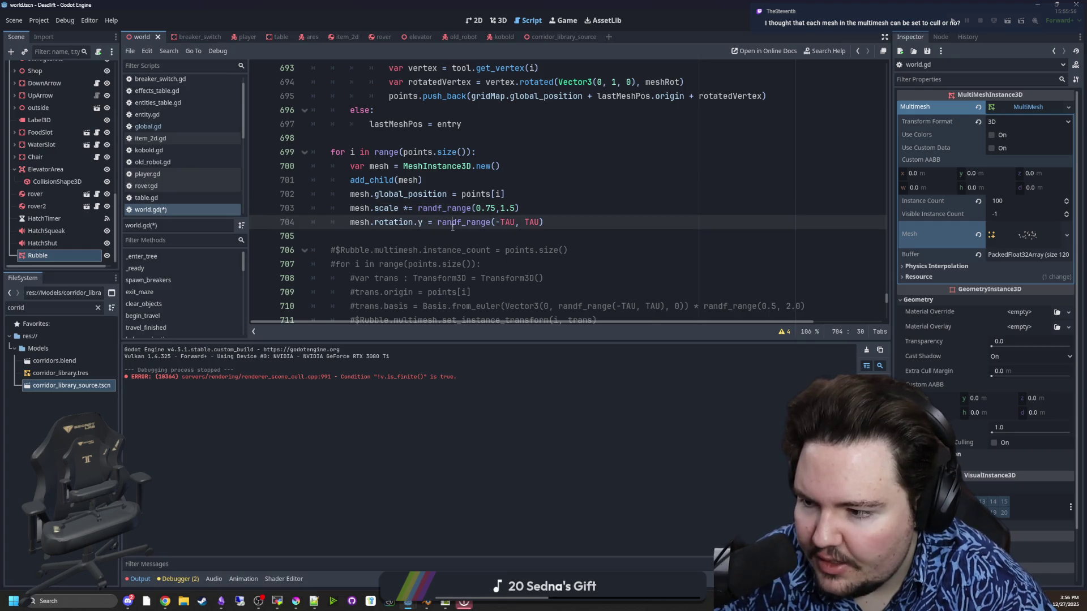
key("ctrl+s")
left_click(54, 253)
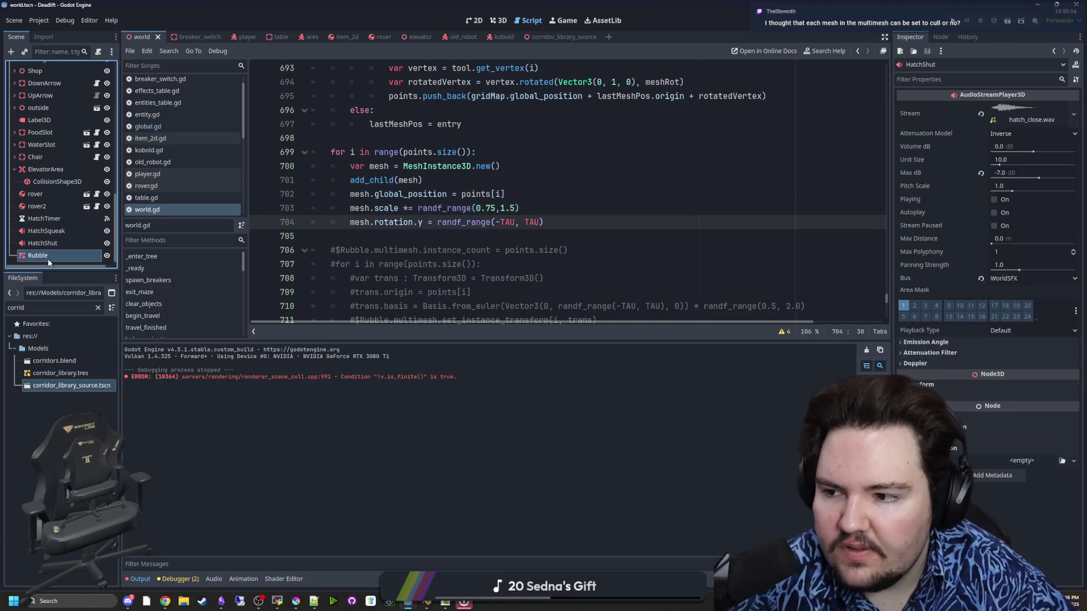
mouse_move(930, 214)
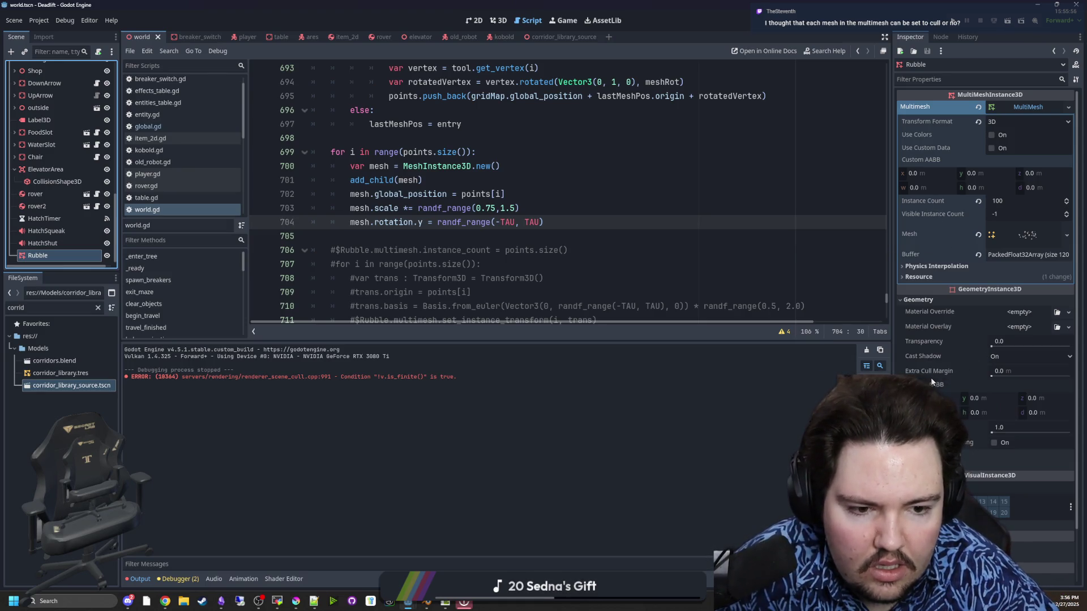
mouse_move(936, 373)
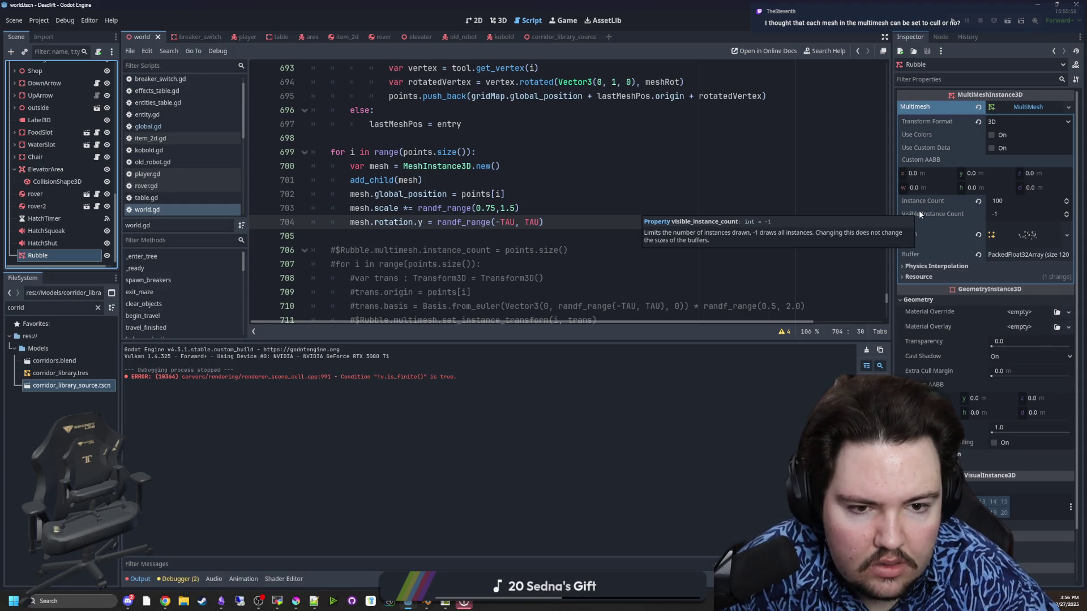
left_click(949, 267)
left_click(950, 267)
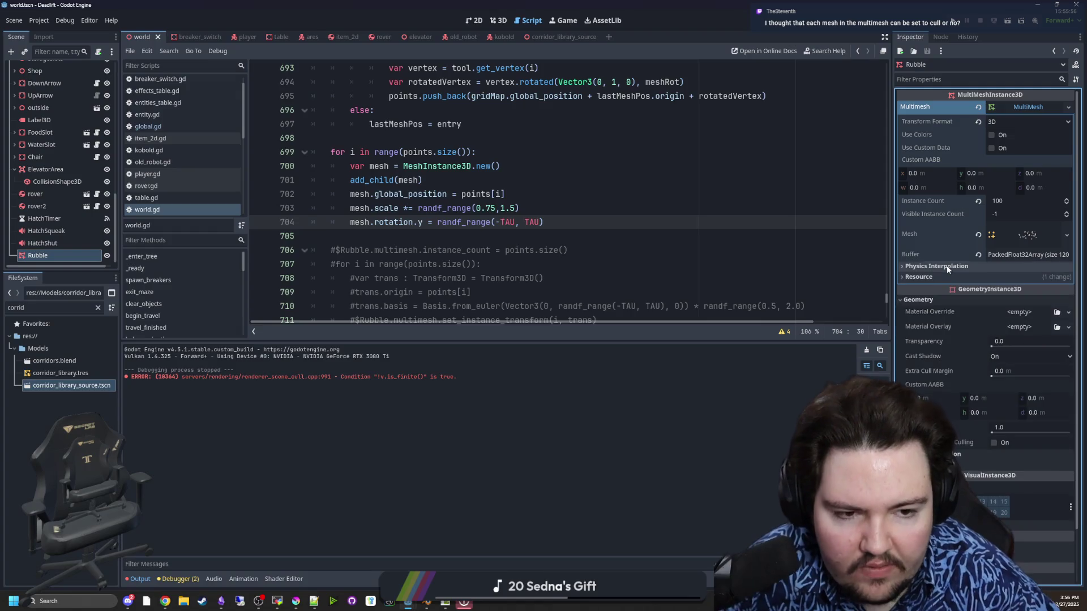
left_click(932, 37)
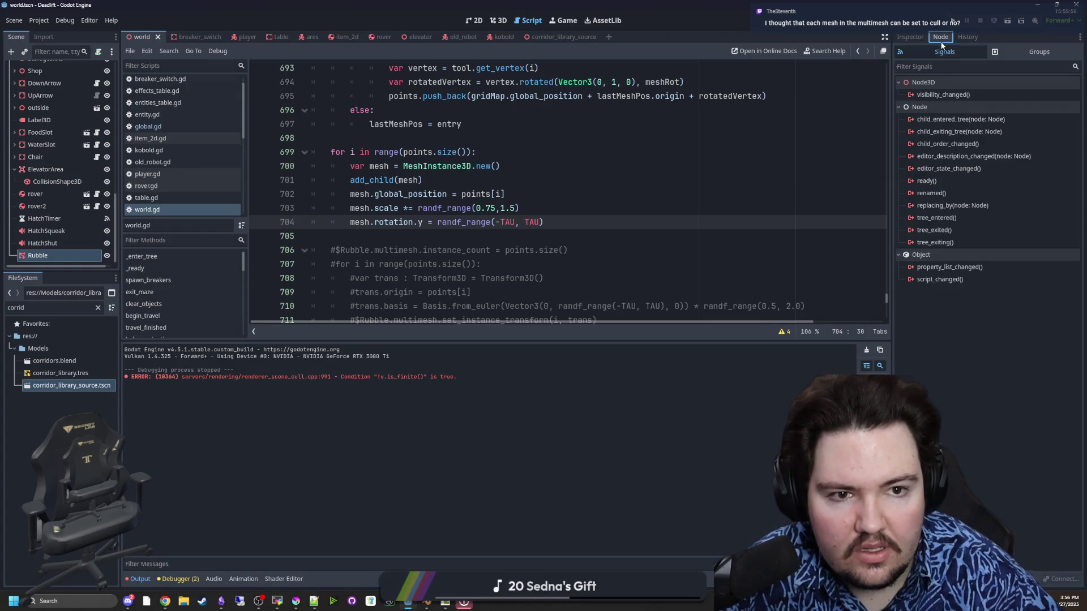
left_click(911, 38)
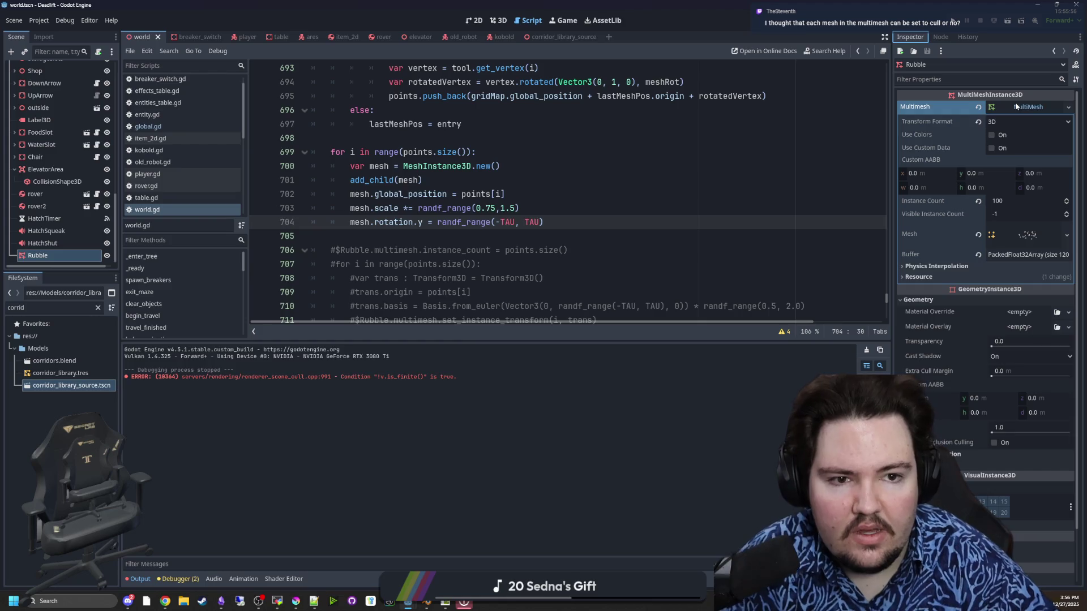
left_click(416, 233)
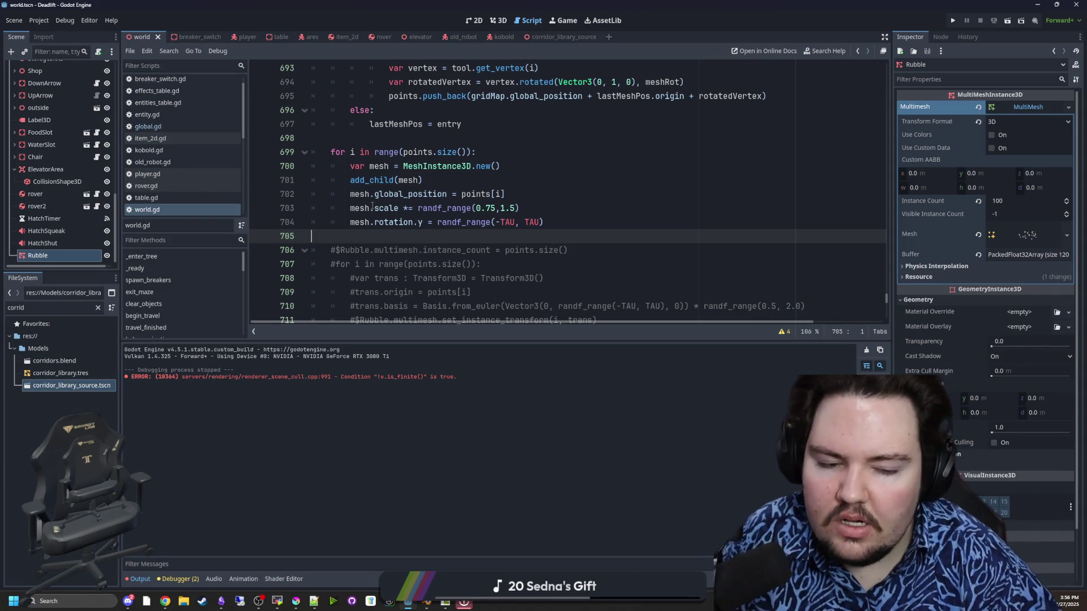
left_click(40, 20)
left_click(48, 35)
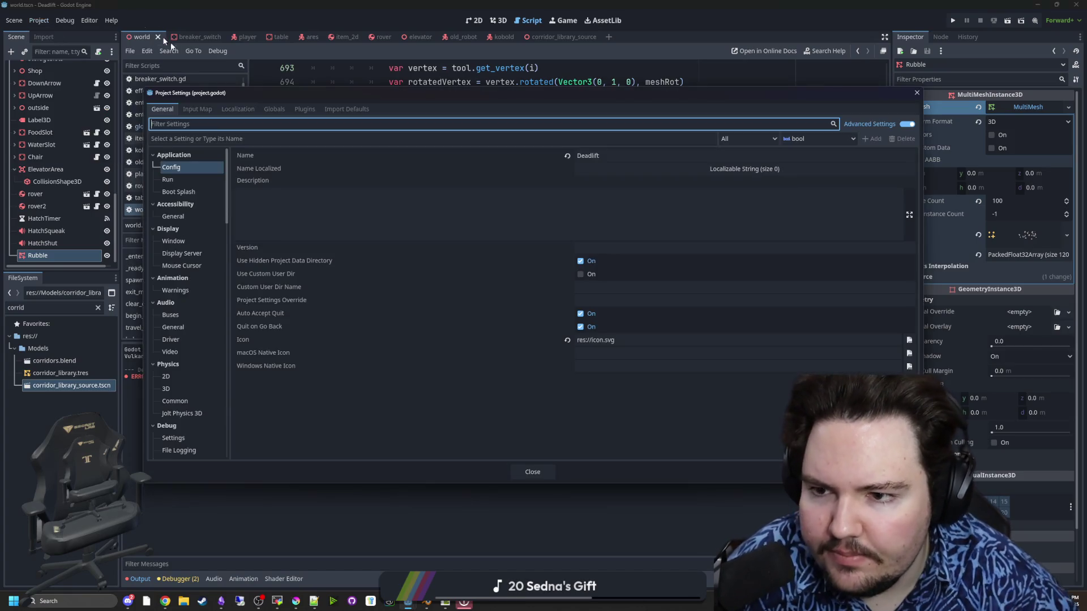
type("cull")
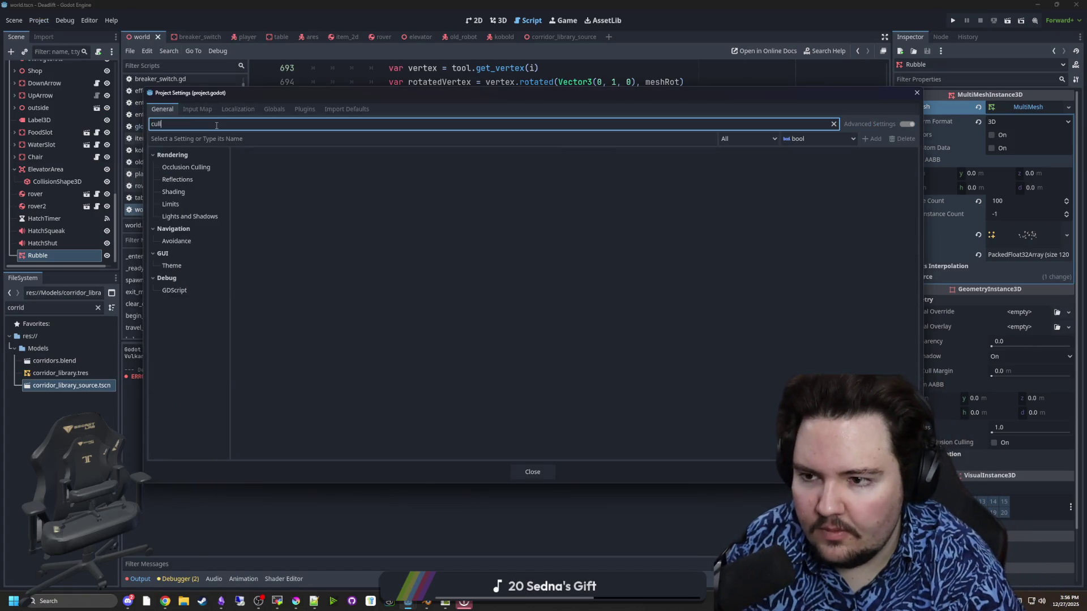
left_click(173, 168)
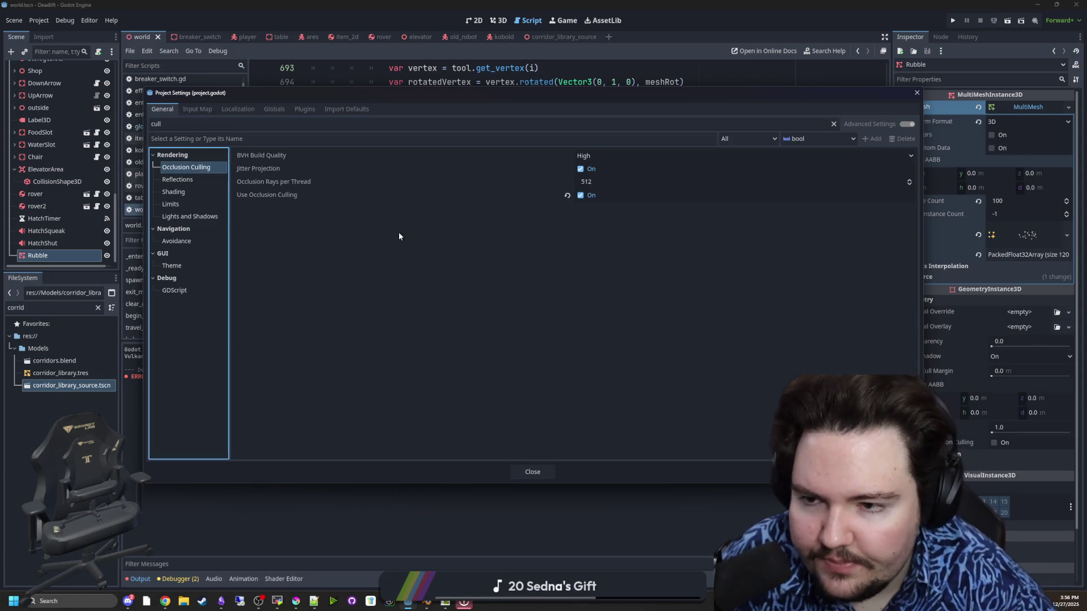
mouse_move(259, 196)
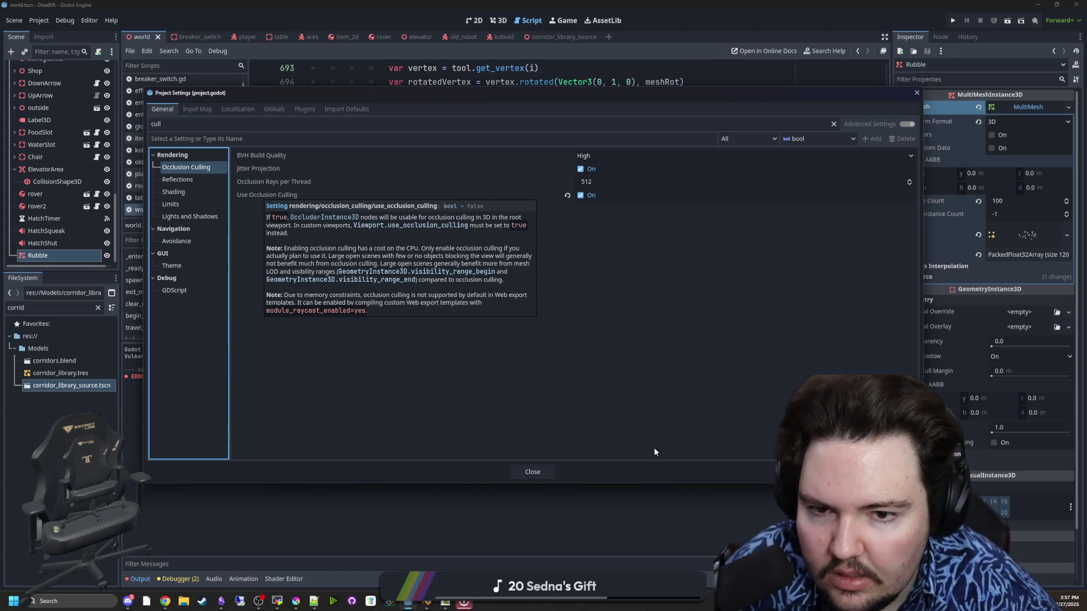
left_click(529, 470)
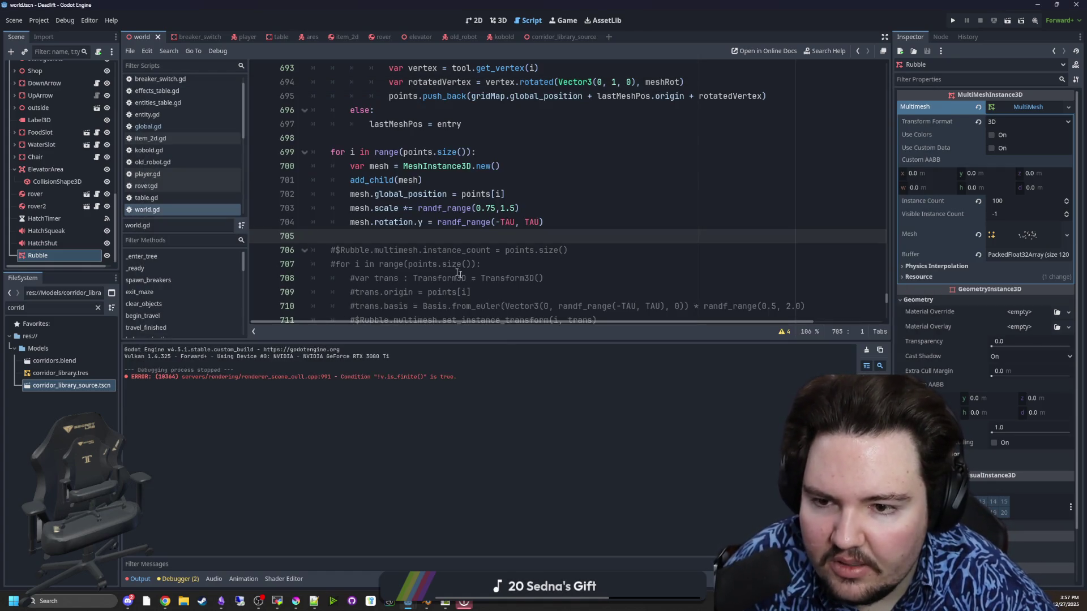
Step: Add mesh.add_to_group("MazeClear") after the rotation line in the loop
scroll(400, 236, "down", 2)
scroll(374, 238, "up", 2)
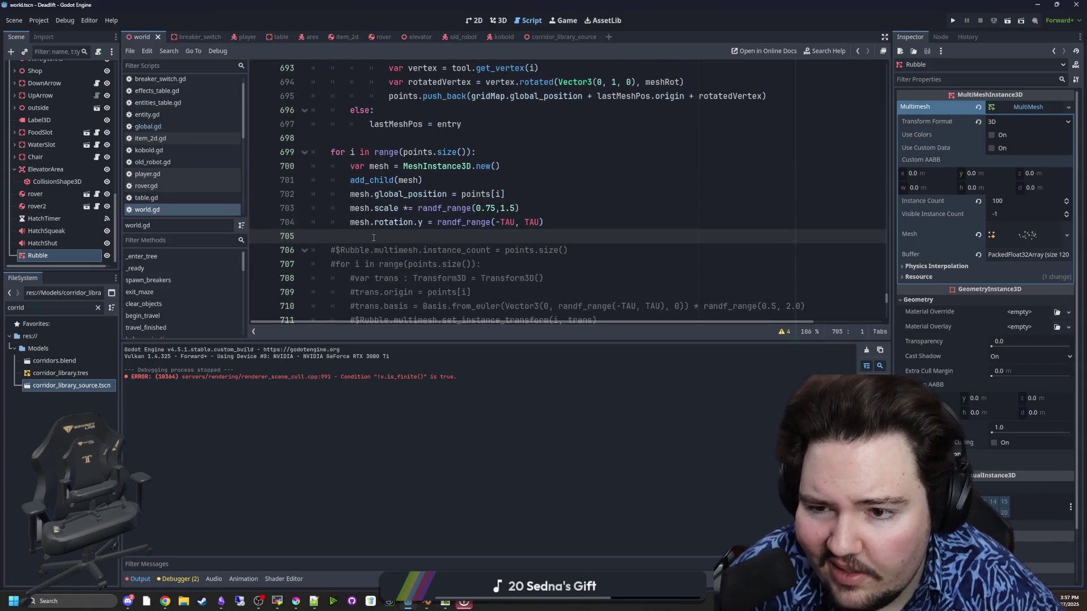
scroll(381, 233, "up", 1)
left_click(383, 180)
scroll(383, 176, "down", 1)
left_click(563, 226)
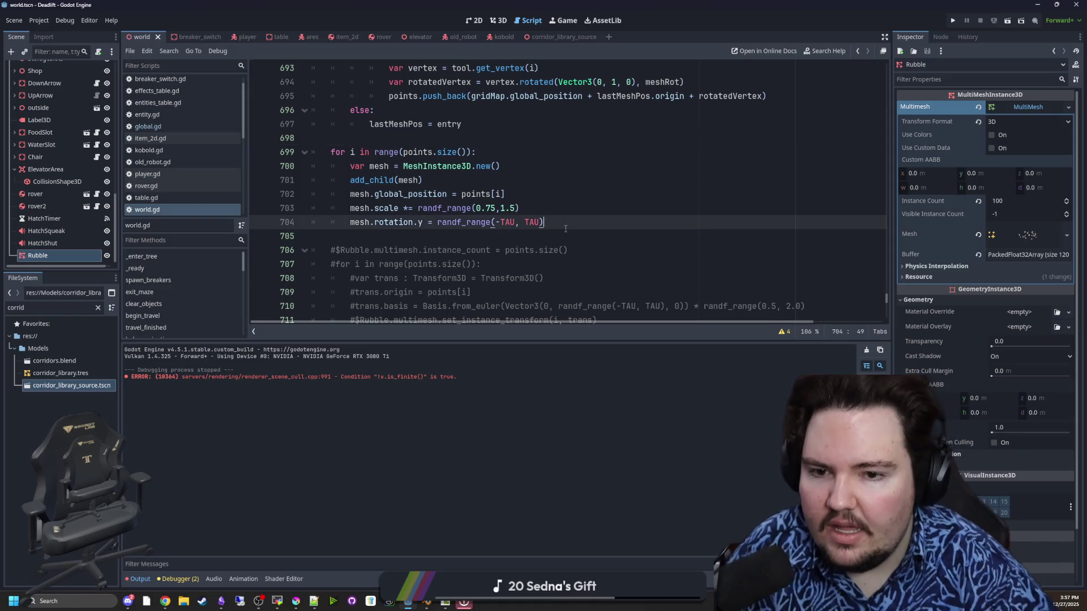
key("Return")
type("mesh.")
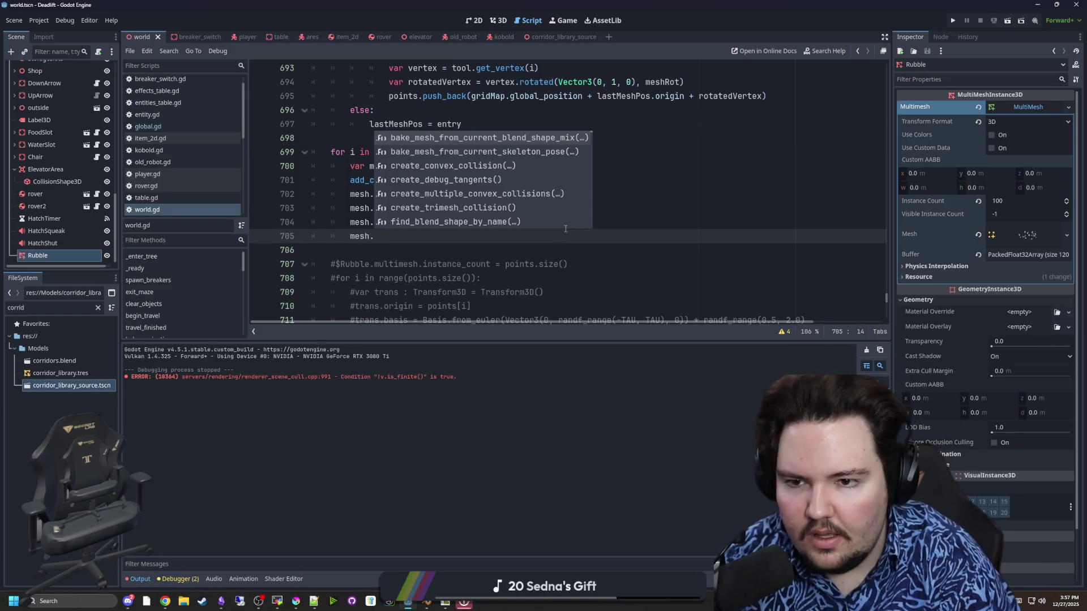
type("add_to_gr")
key("Return")
type("\"Maze")
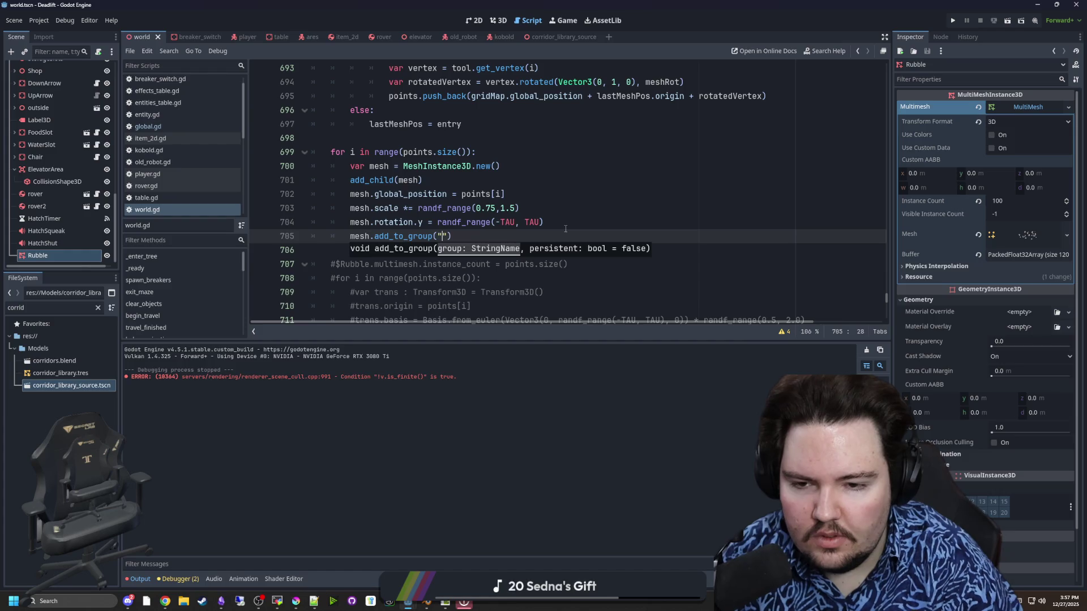
type("Clear")
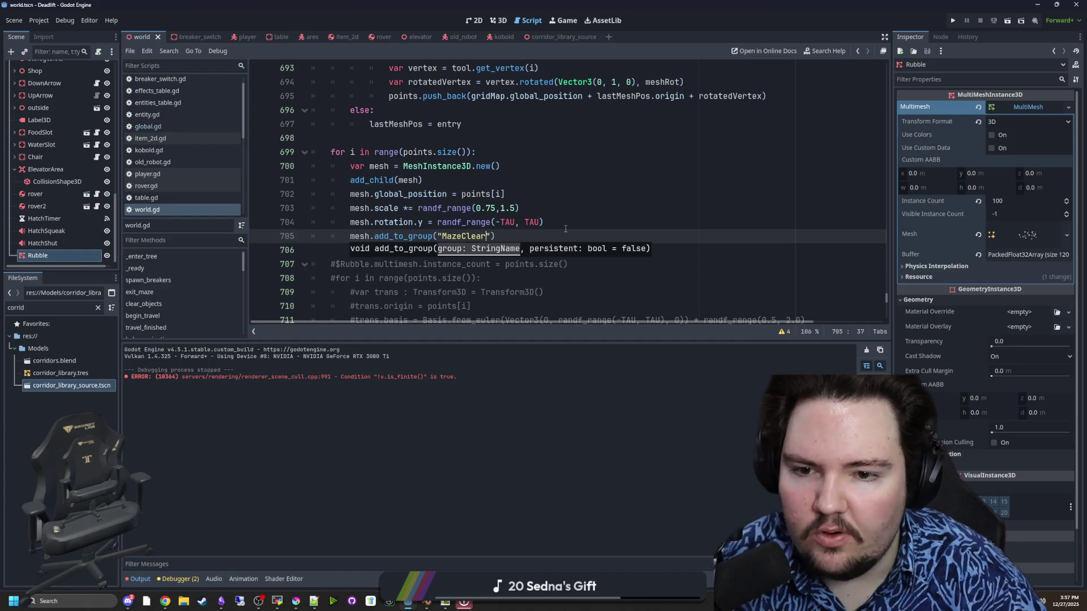
key("Down")
Step: Assign mesh.mesh = rubble.pick_random() right after the mesh is created
scroll(458, 221, "down", 2)
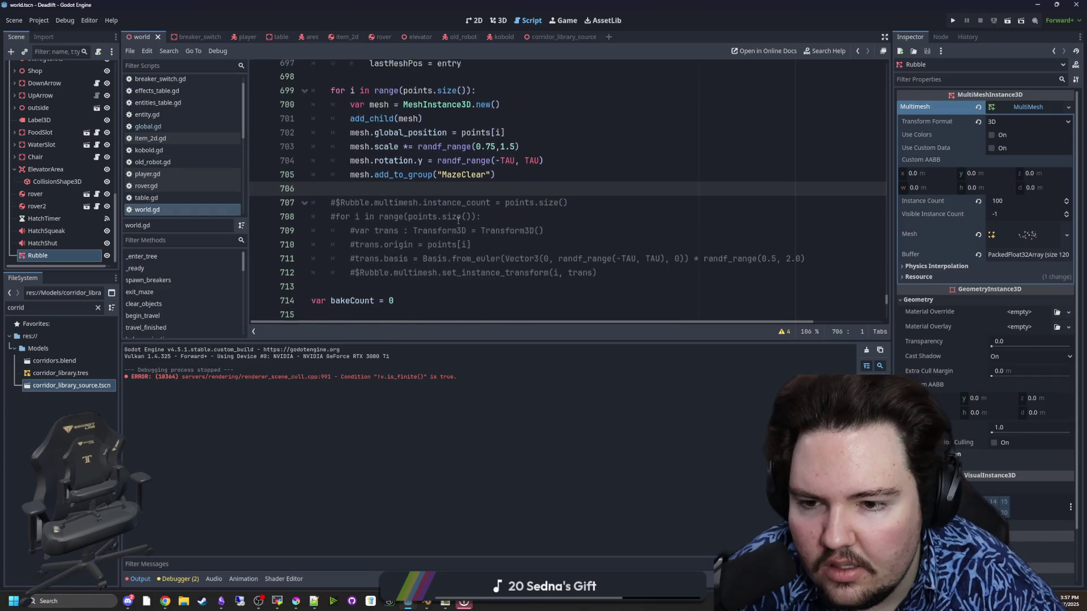
scroll(457, 238, "up", 3)
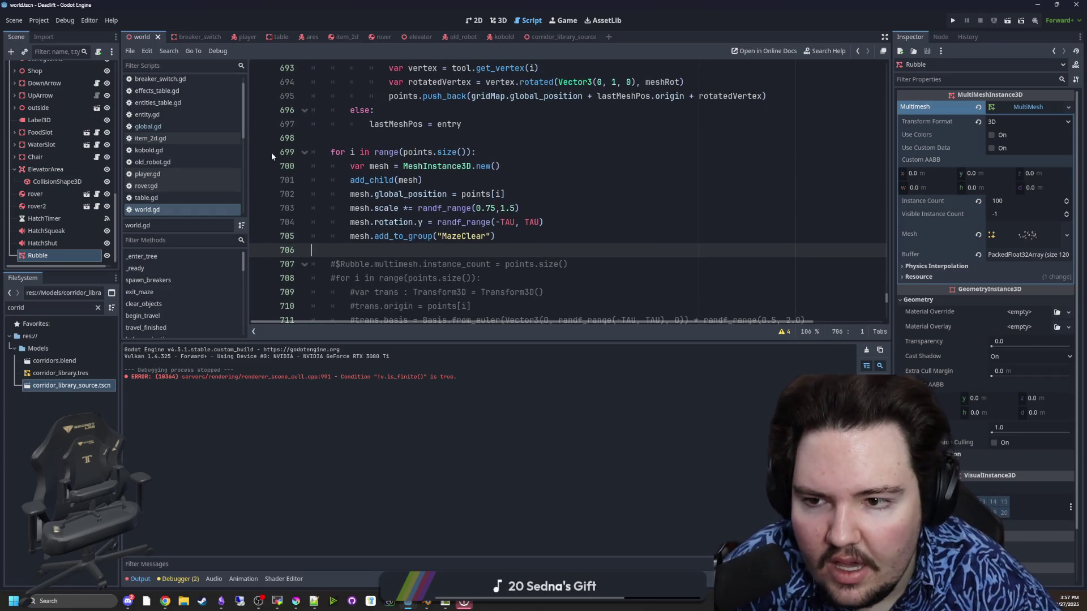
left_click(361, 137)
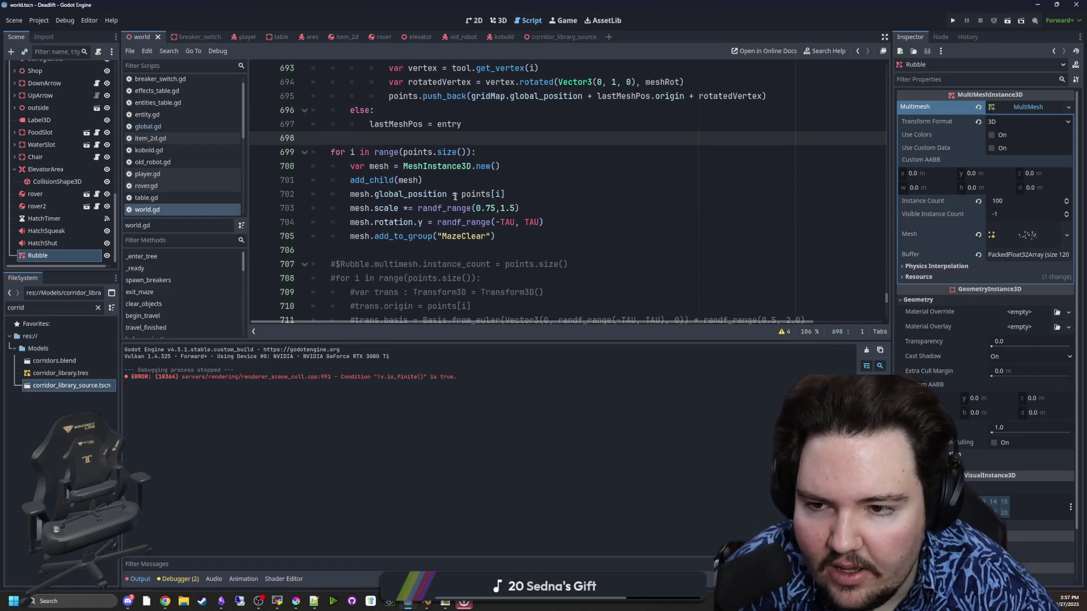
scroll(455, 197, "up", 1)
left_click(502, 208)
key("Return")
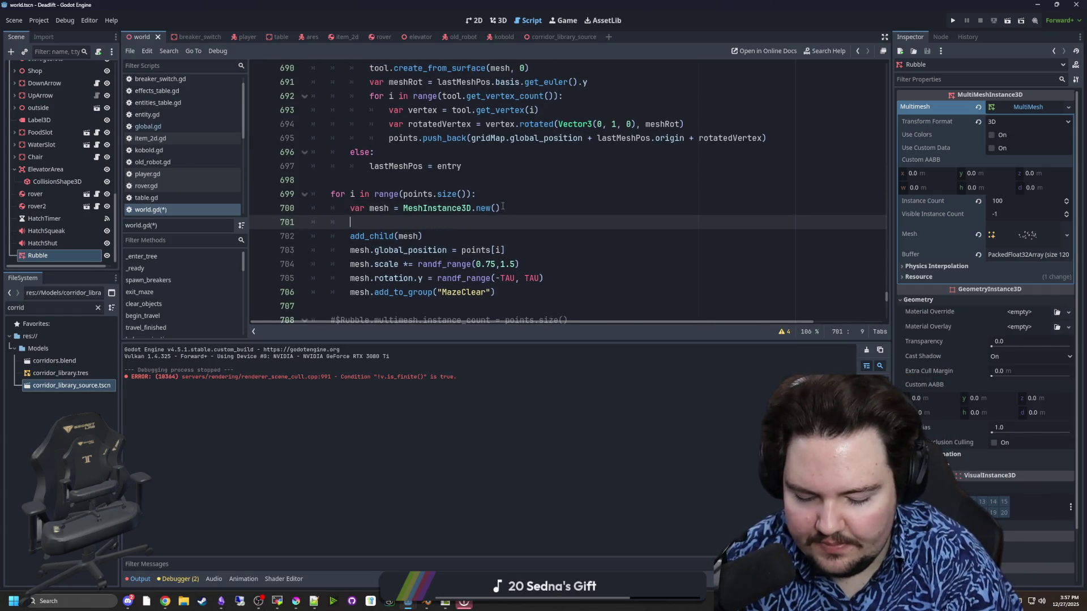
type("mesh.mesh ")
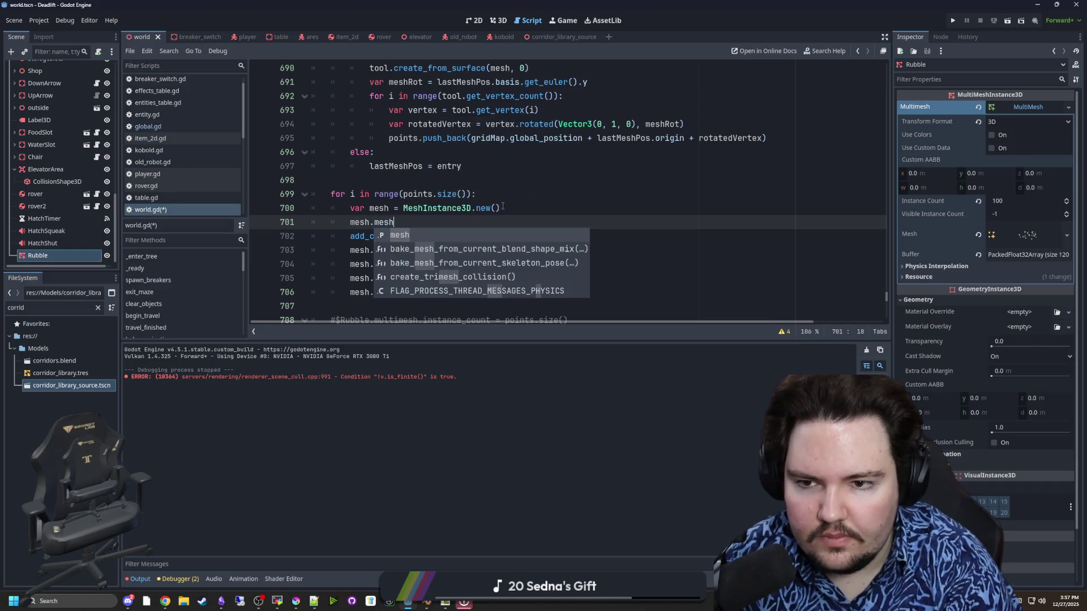
type("= ru")
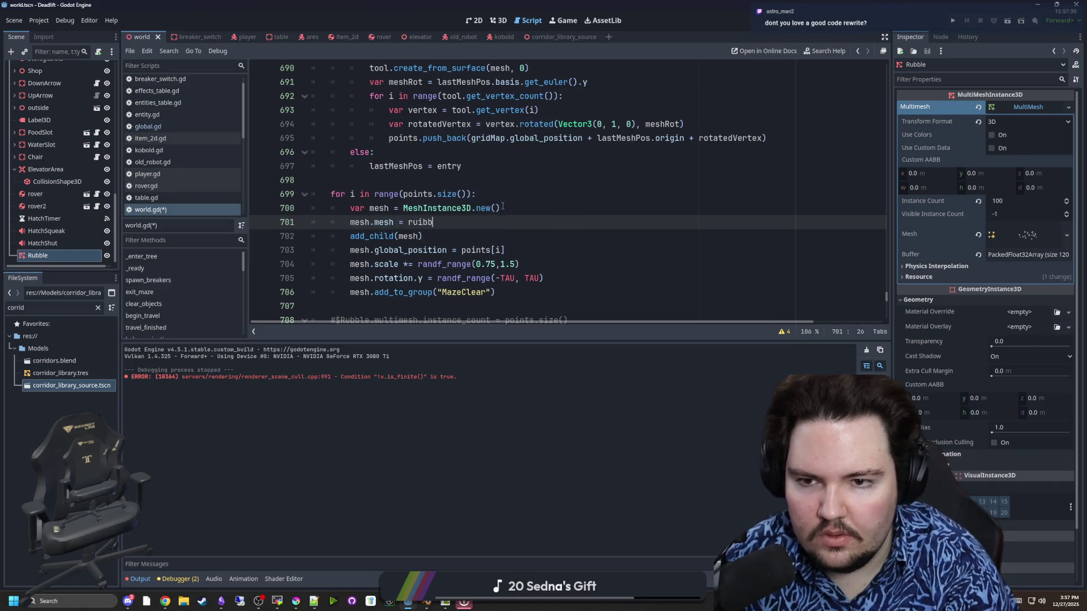
key("Return")
type(".pick_random()")
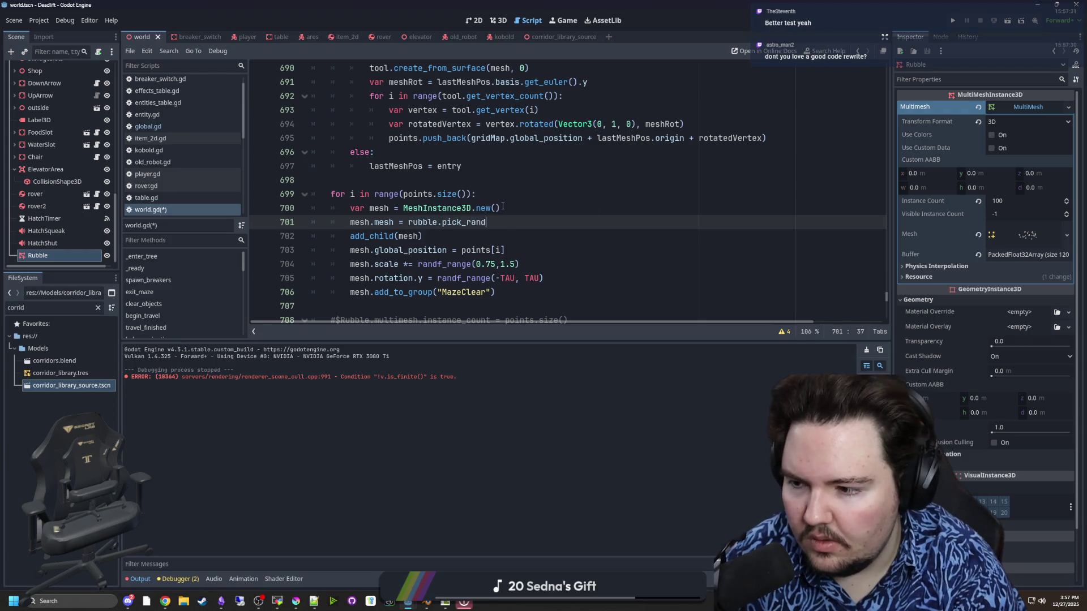
left_click(502, 207)
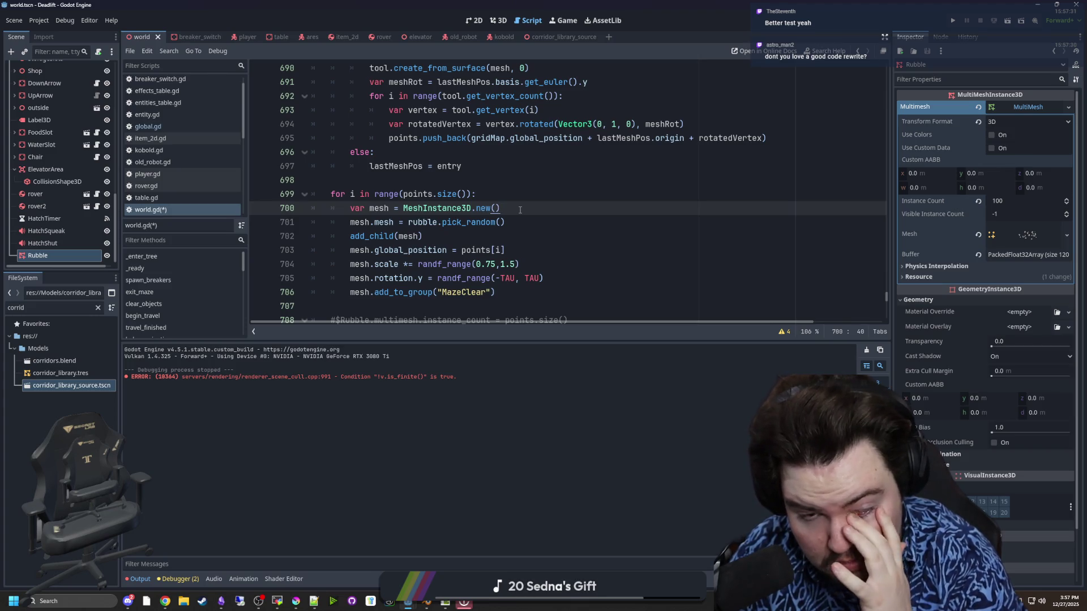
Step: Save world.gd and run the project to test the debris spawning
key("ctrl+s")
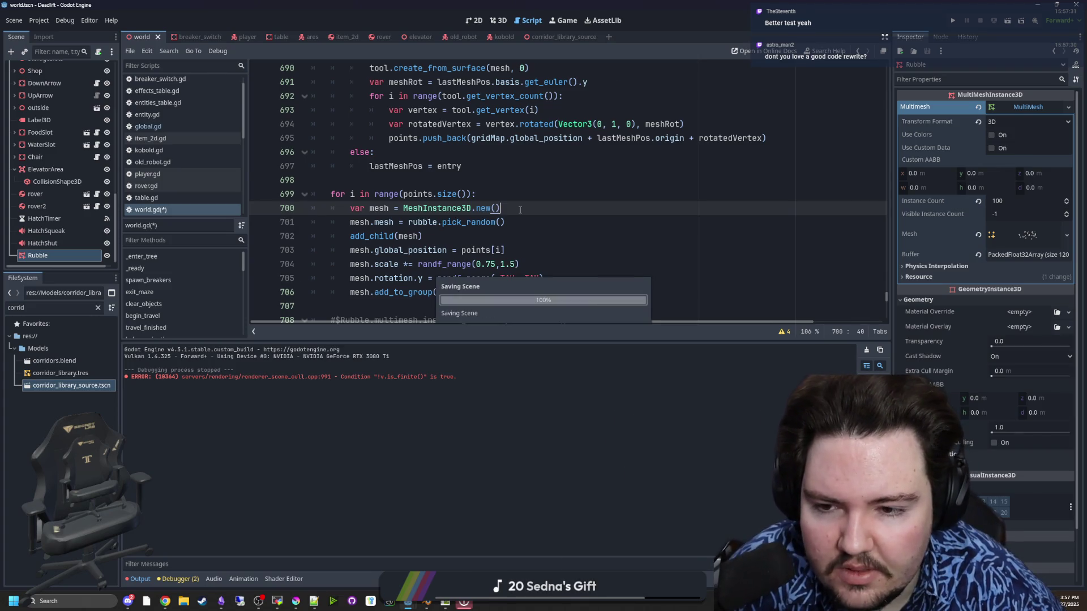
scroll(520, 210, "down", 2)
left_click(530, 224)
key("ctrl+s")
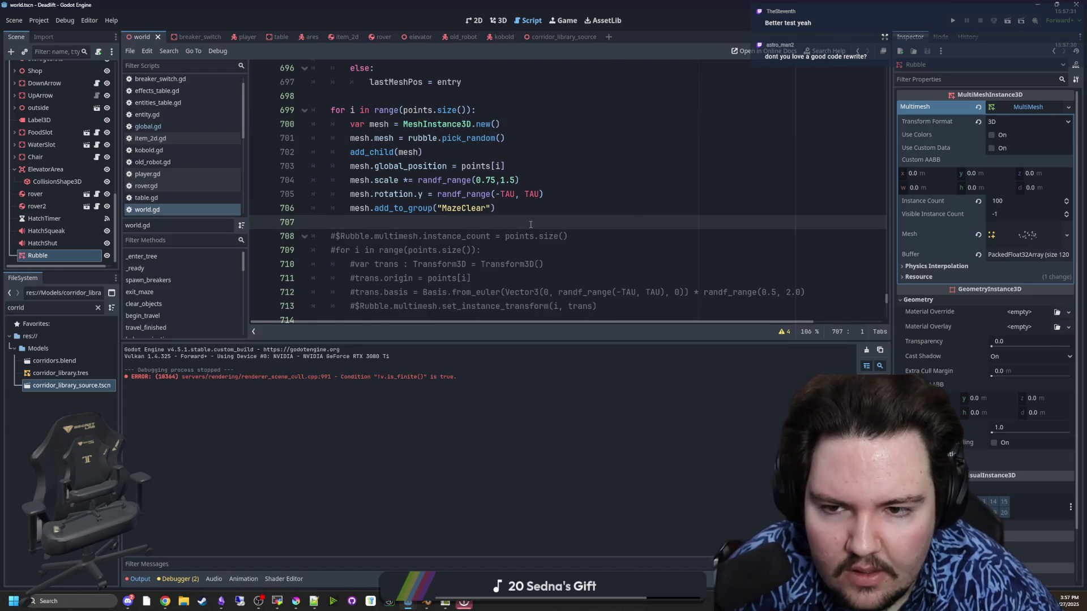
scroll(530, 224, "up", 2)
left_click(953, 21)
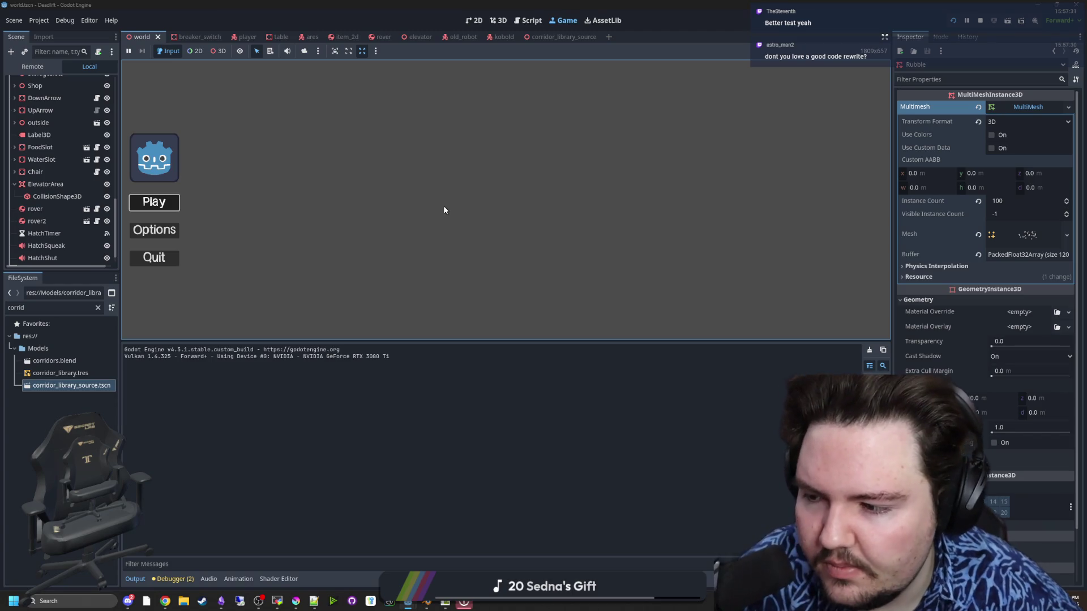
Step: Start the game, walk the corridor inspecting the debris, then pause it
key("Return")
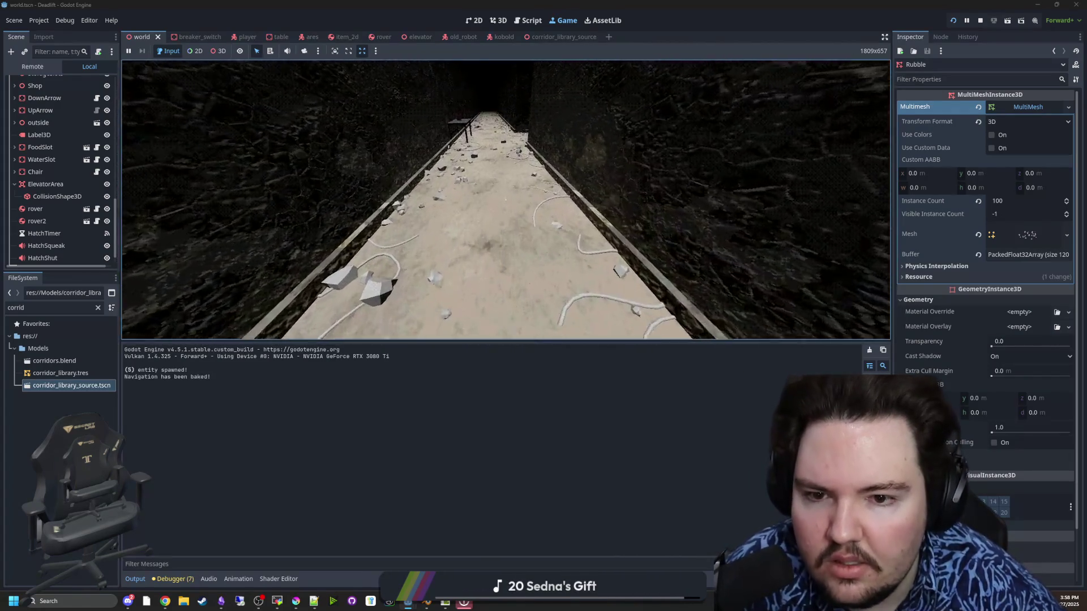
key("w")
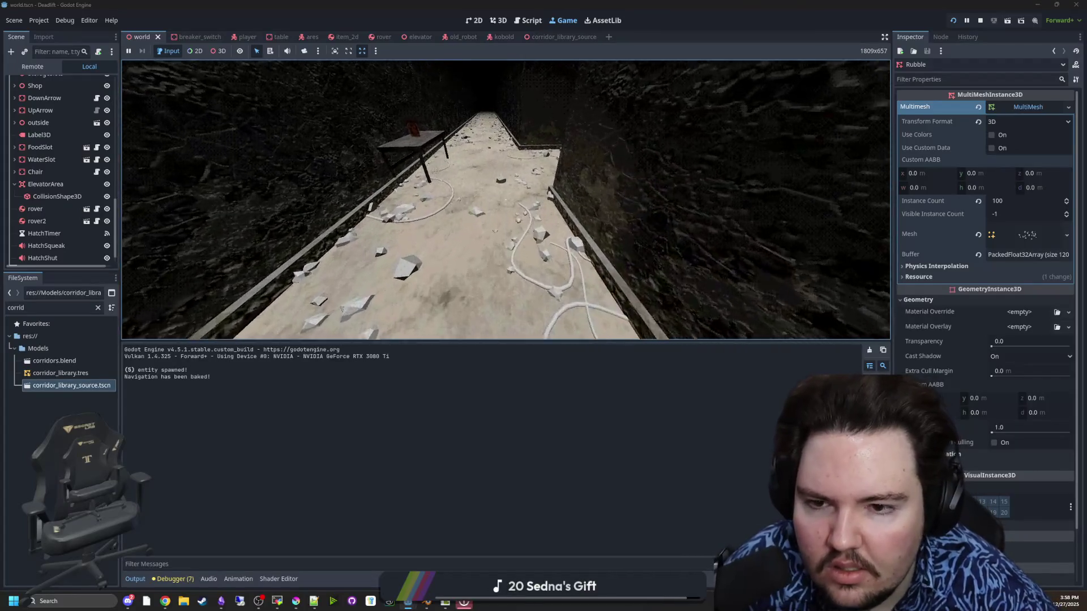
key("w")
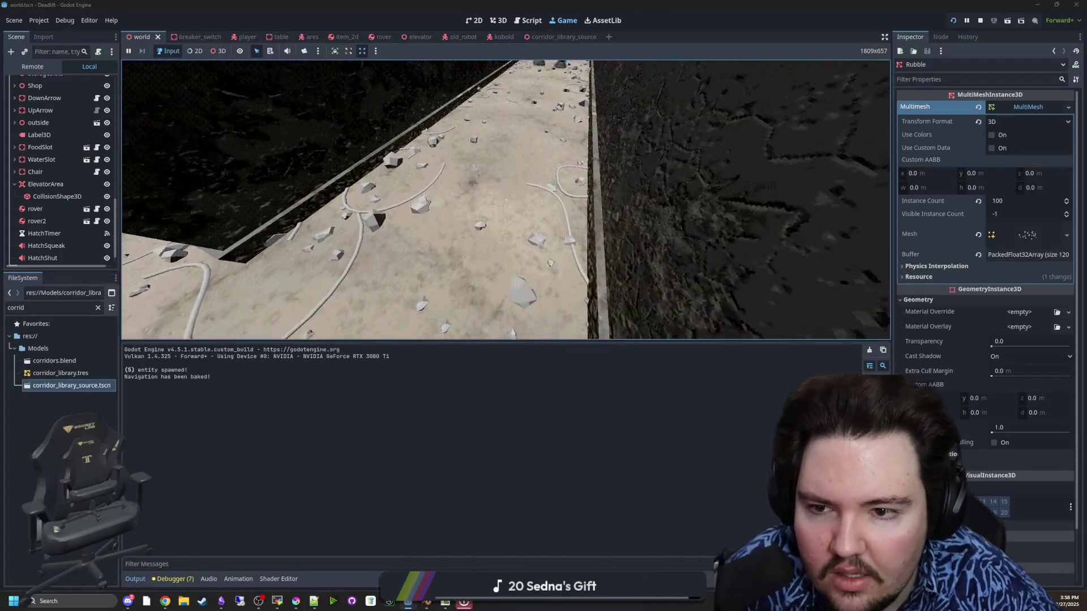
key("w")
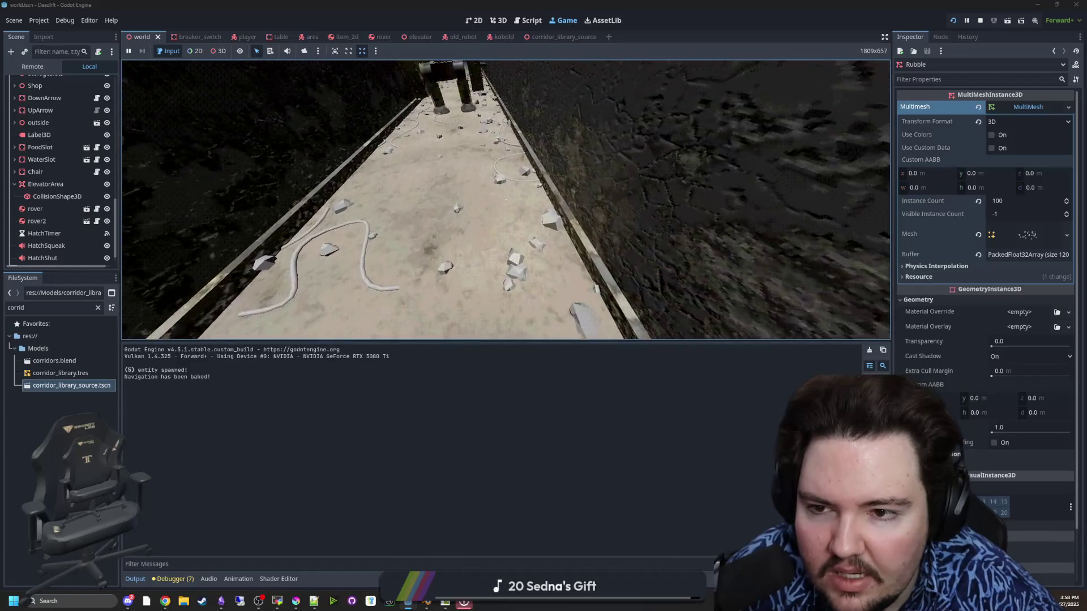
key("w")
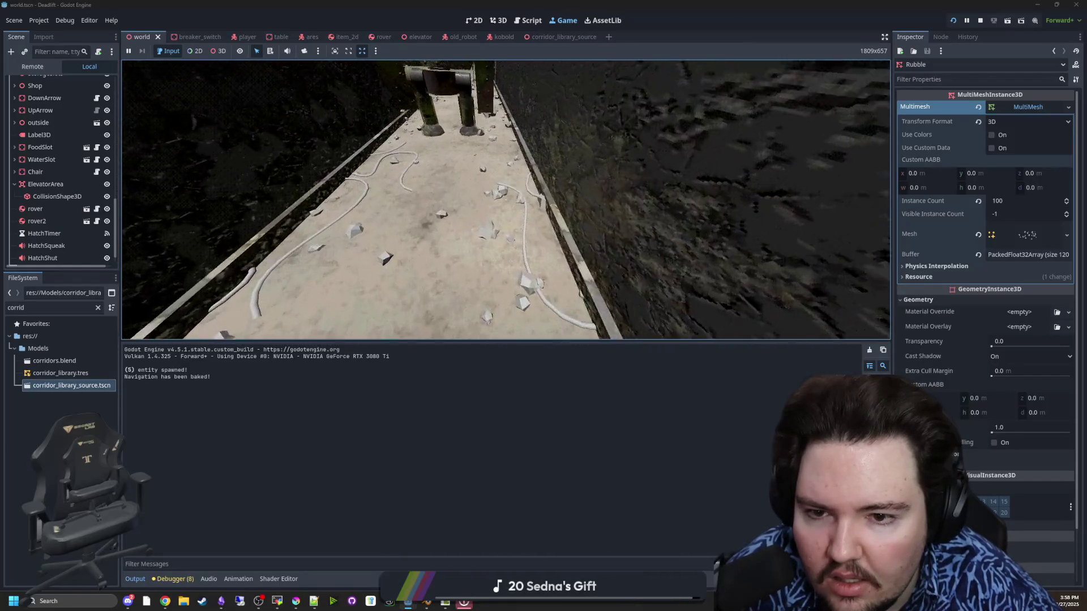
key("w")
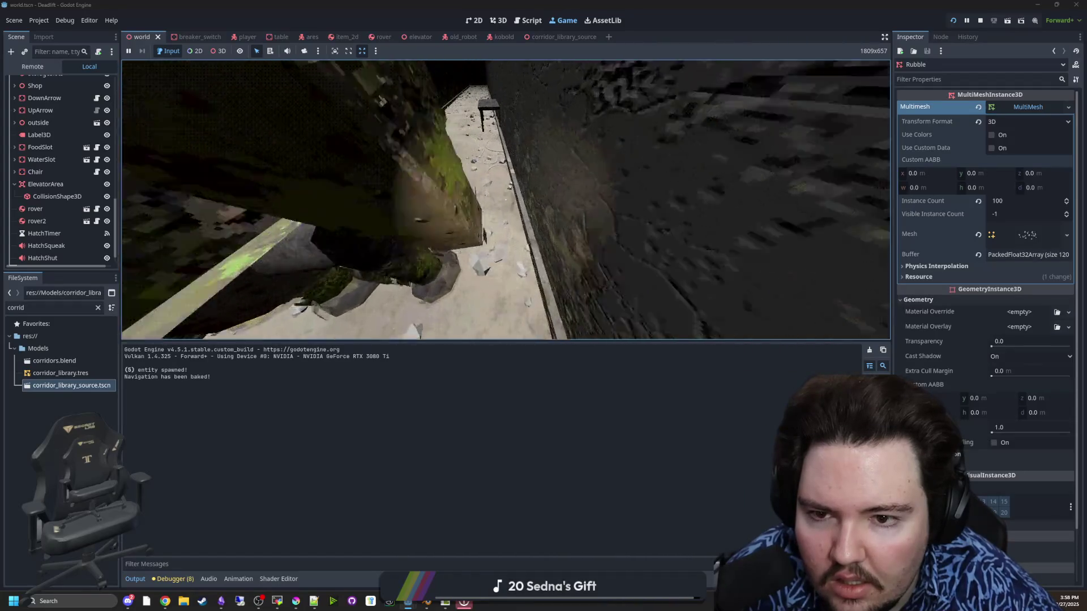
key("w")
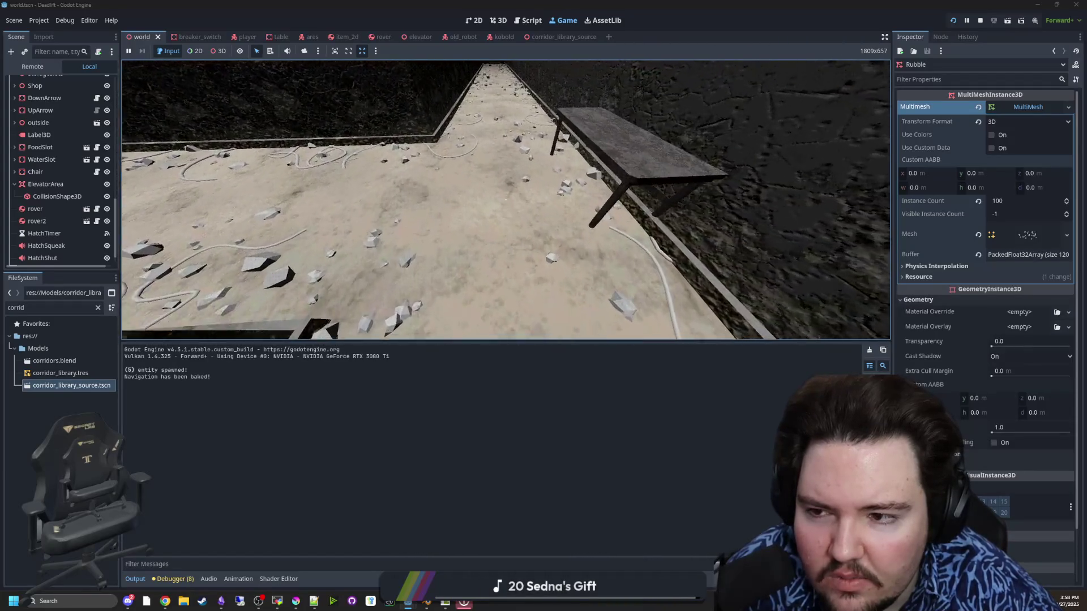
key("Escape")
key("super")
key("Escape")
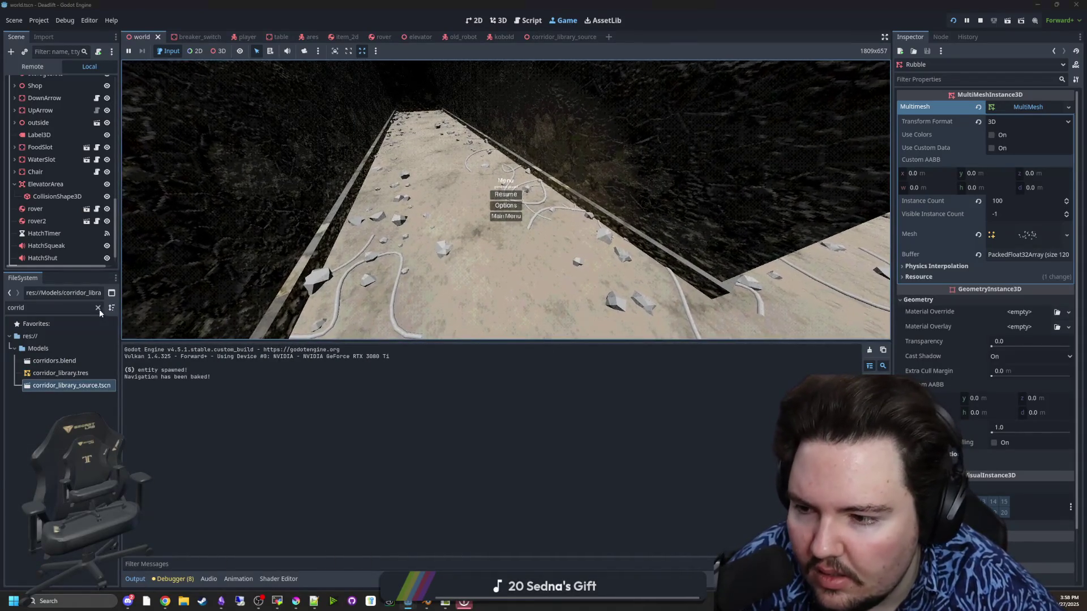
Step: Filter the FileSystem for 'debr', select debris_2.obj, and switch to Blender
left_click(98, 308)
type("rubb")
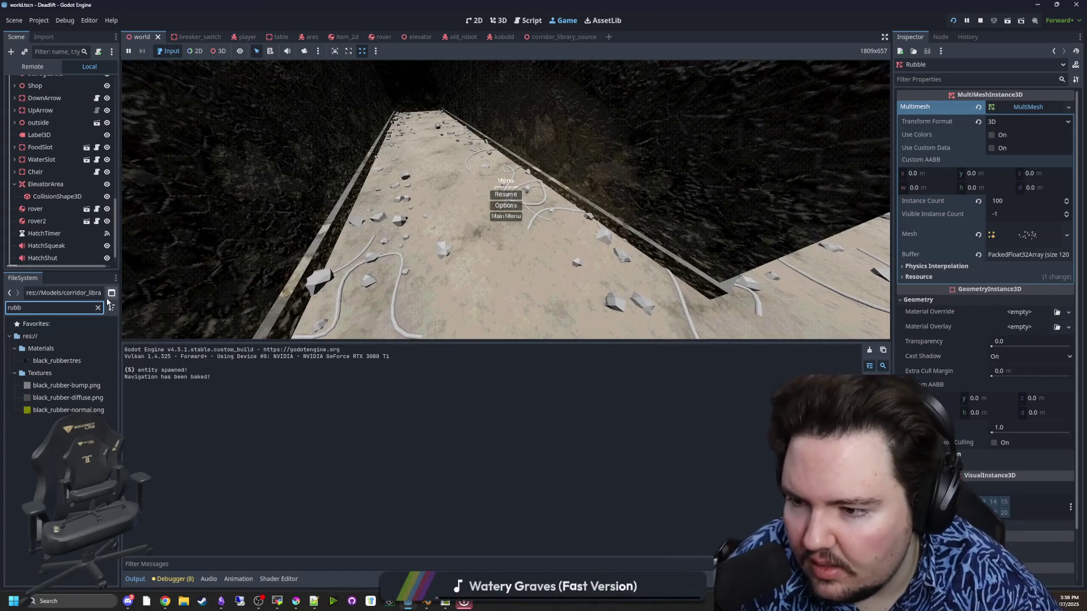
key("BackSpace")
key("BackSpace")
key("BackSpace")
type("debr")
left_click(61, 385)
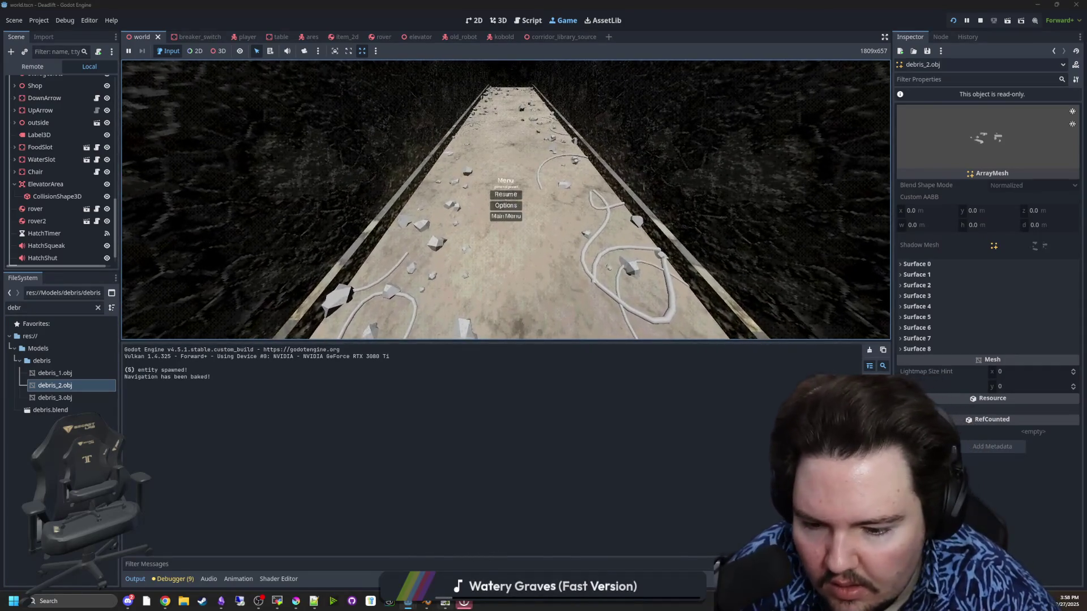
mouse_move(427, 602)
left_click(505, 441)
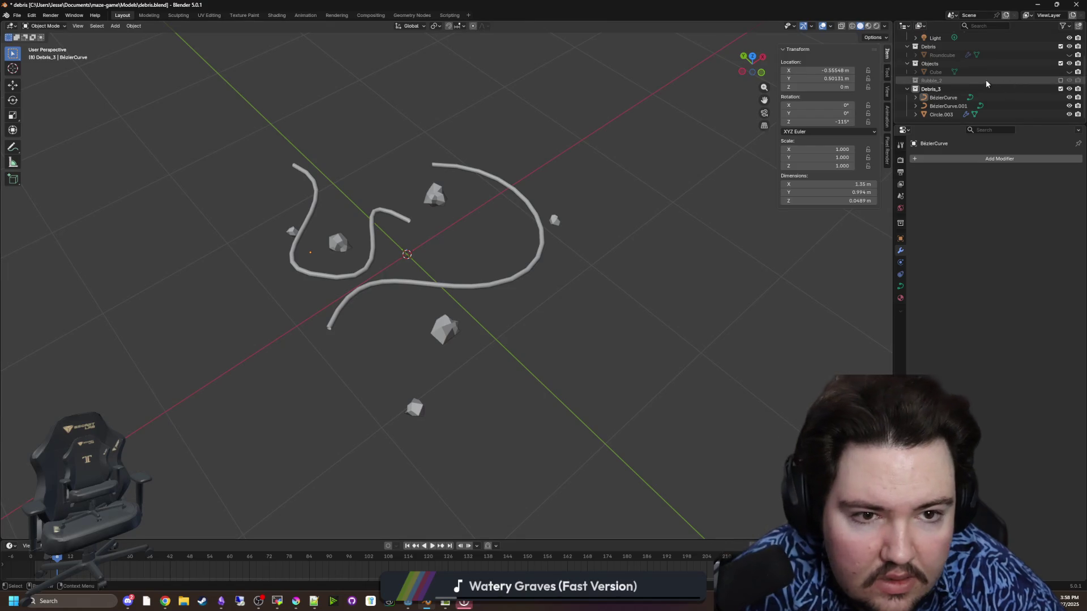
Step: Swap Debris_3 for Rubble_2 in the Outliner and lower Circle.002 slightly along Z
left_click(1061, 89)
left_click(1062, 106)
mouse_move(600, 272)
left_mouse_down()
mouse_move(607, 226)
mouse_move(631, 205)
mouse_move(537, 236)
left_mouse_up()
left_click(536, 236)
key("KP_1")
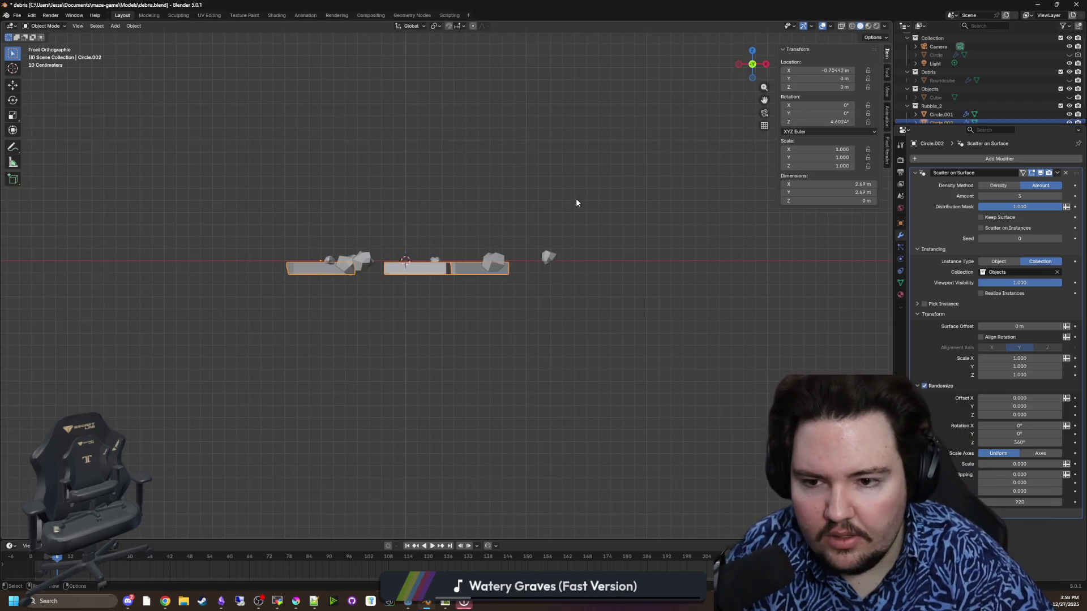
scroll(576, 203, "up", 5)
key("g")
key("z")
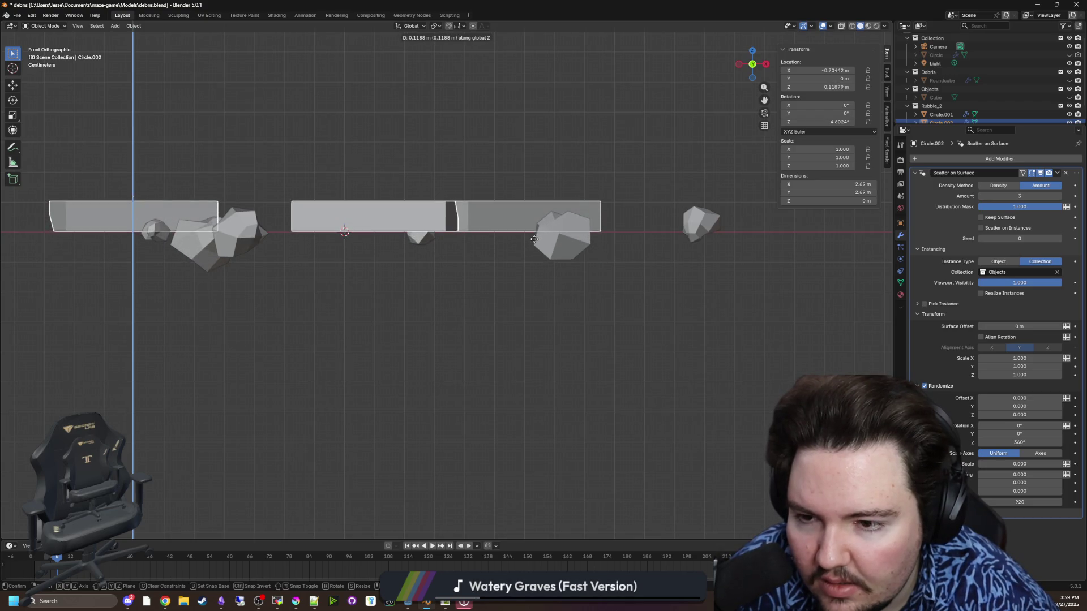
left_click(532, 242)
mouse_move(532, 243)
left_mouse_down()
mouse_move(505, 349)
mouse_move(516, 326)
mouse_move(127, 84)
left_mouse_up()
Step: Export the rubble as Wavefront OBJ over debris_2.obj and return to Godot
left_click(17, 16)
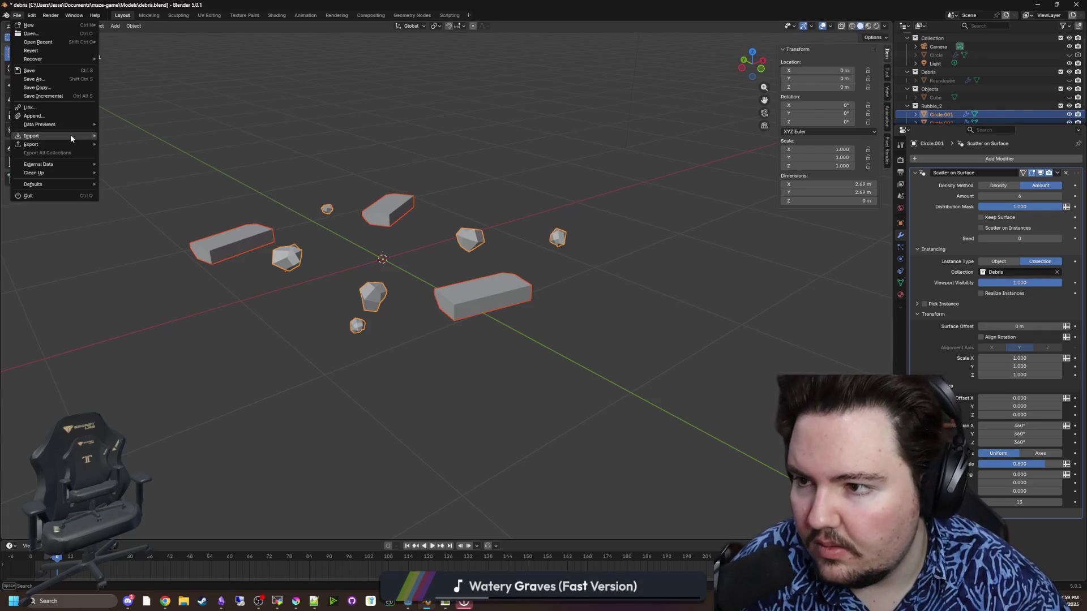
mouse_move(34, 137)
left_click(137, 180)
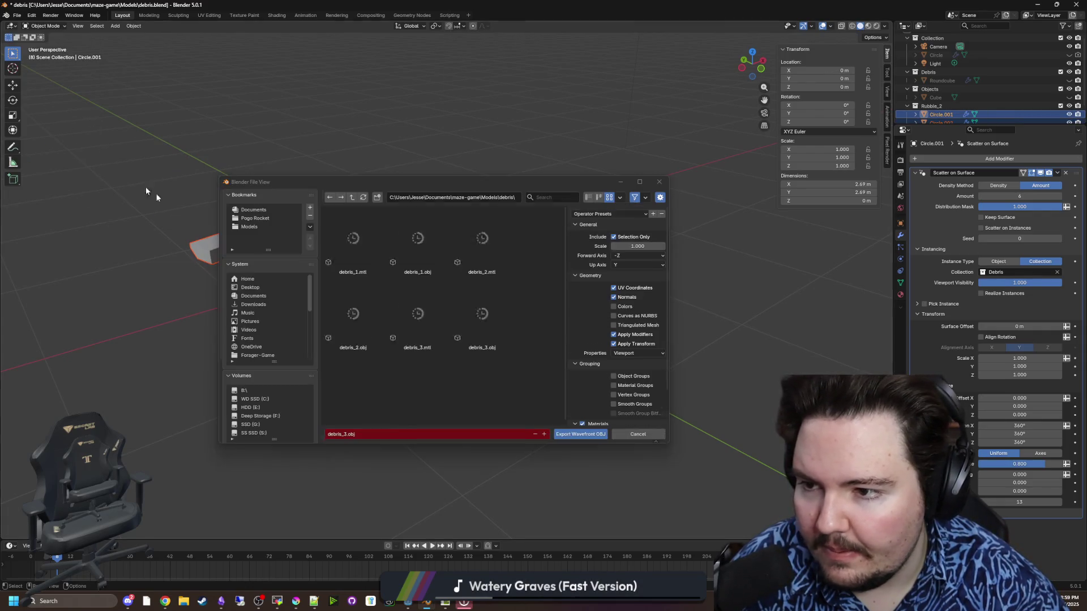
left_click(395, 434)
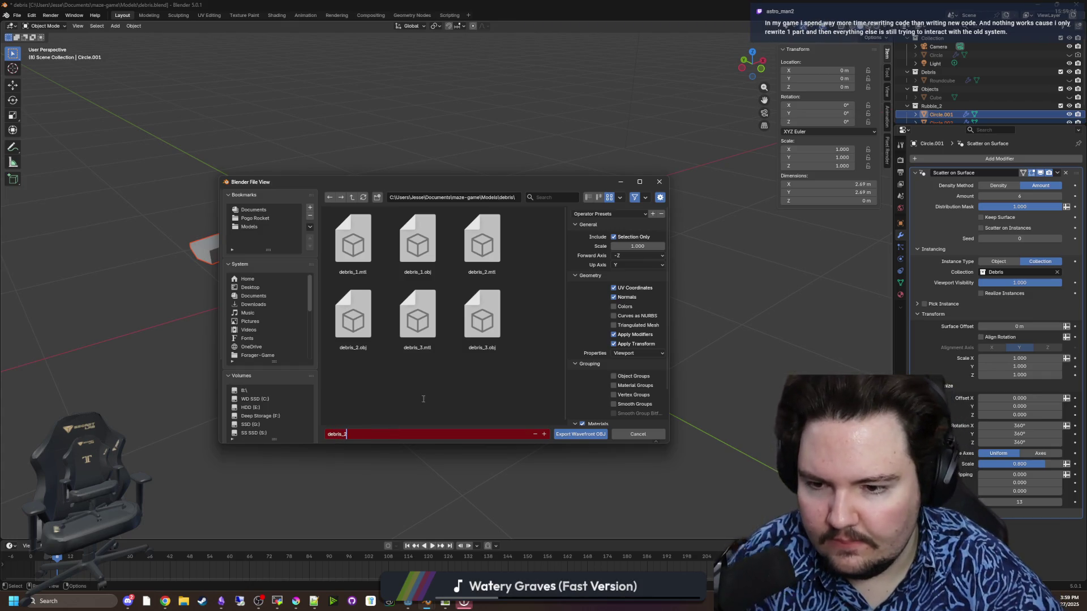
key("Return")
left_click(575, 435)
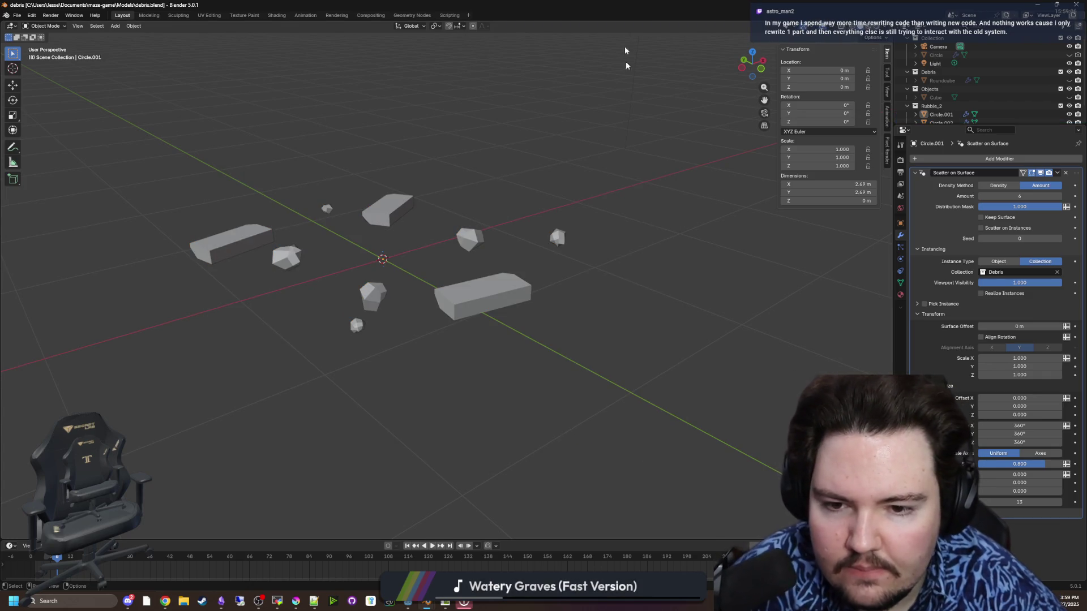
key("super+Down")
left_click(606, 369)
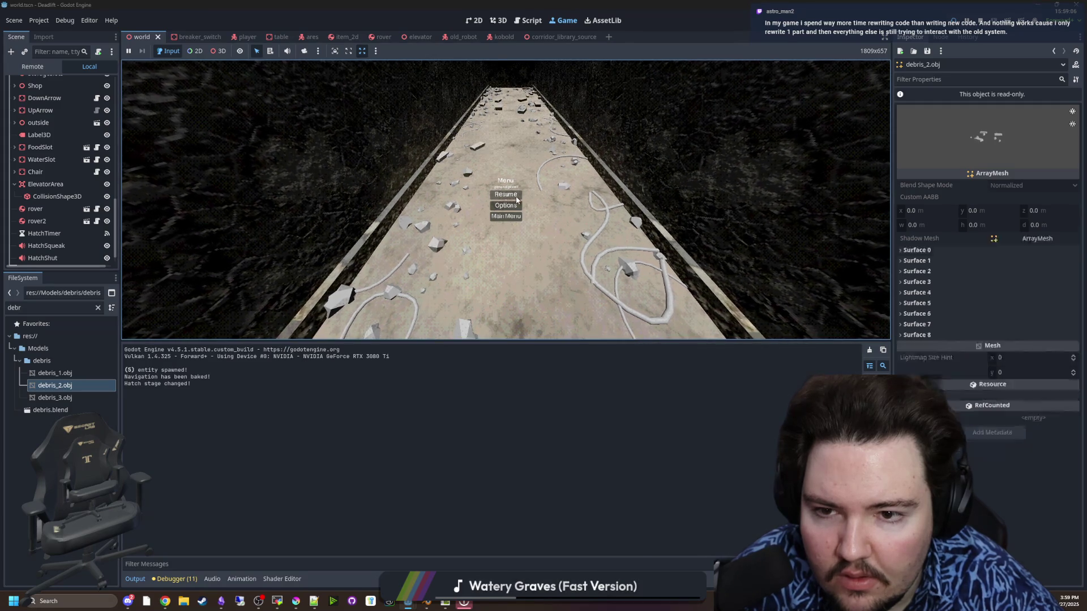
Step: Unpause the game with Esc, walk the rubble-strewn corridor, then Alt+Tab to Filter Forge
key("Escape")
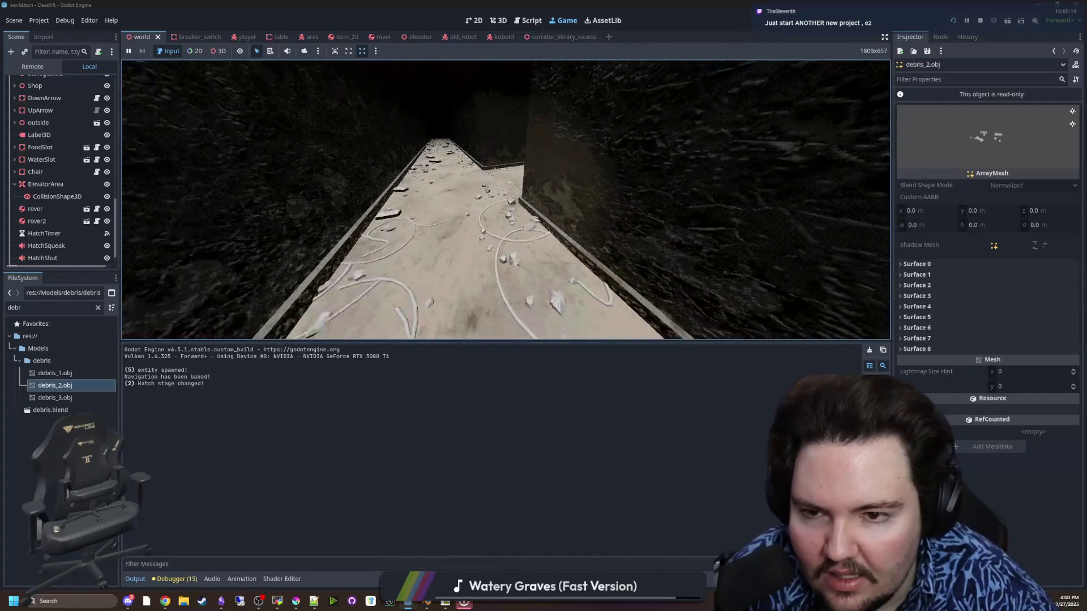
key("alt+Tab")
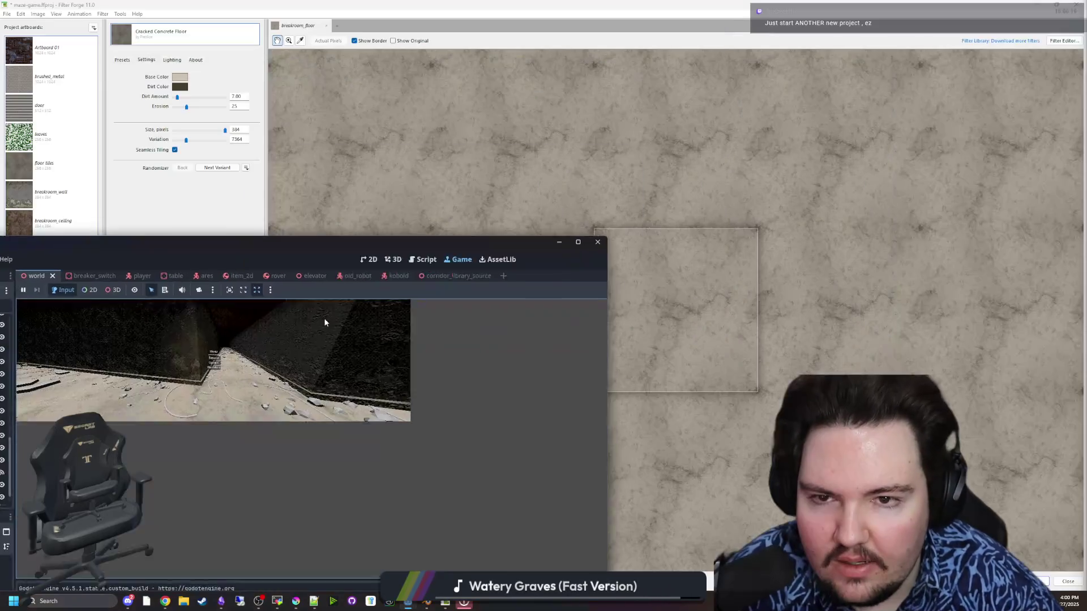
Step: Maximize Blender, shrink the Cube to 0.084 scale, and hide it again
key("super+Down")
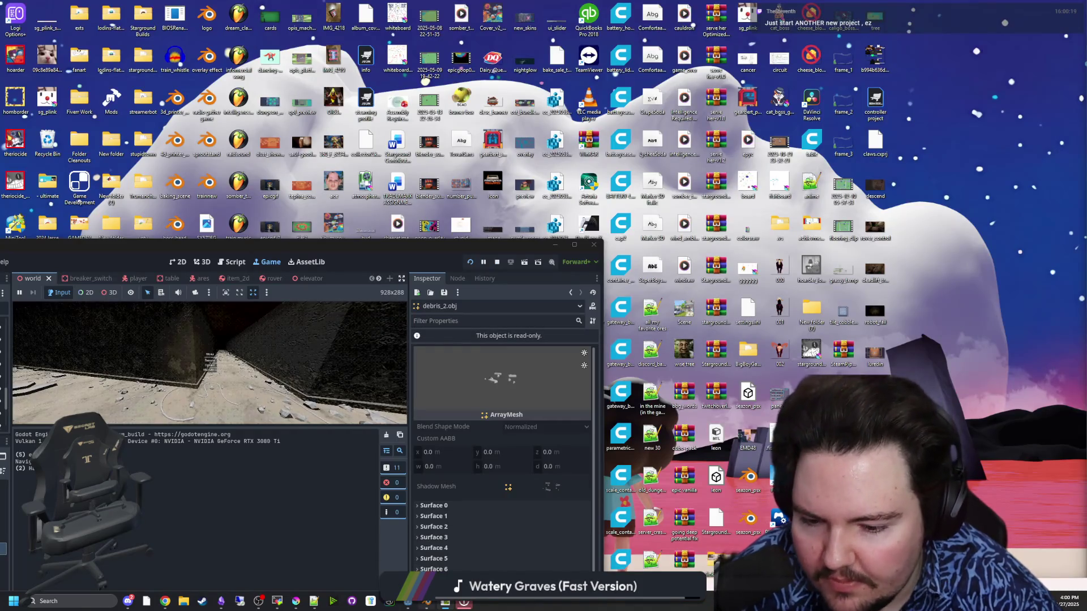
left_click(557, 245)
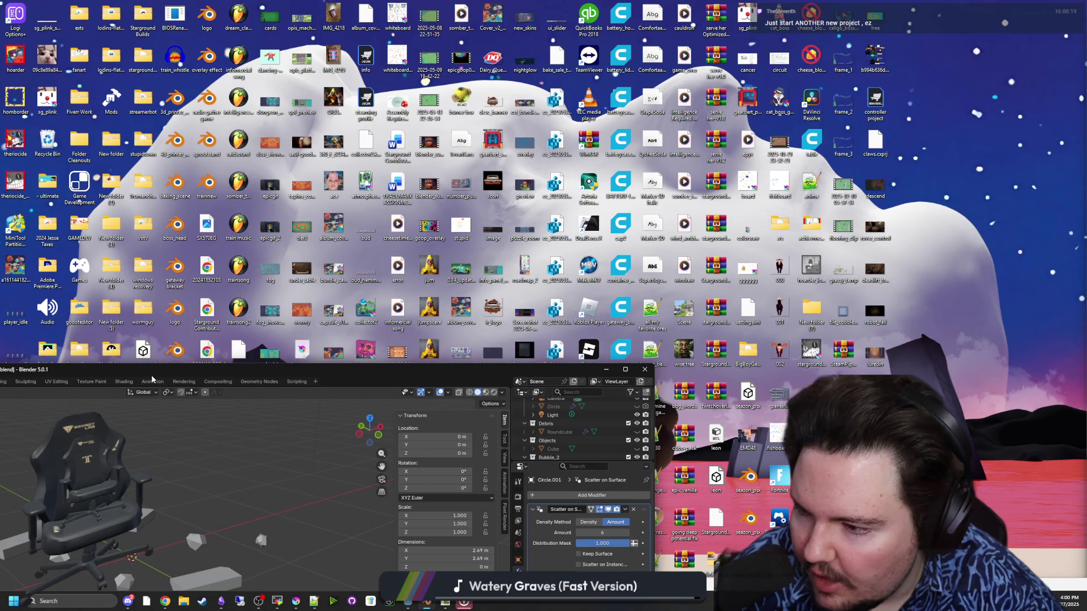
key("super+Up")
left_click(472, 310)
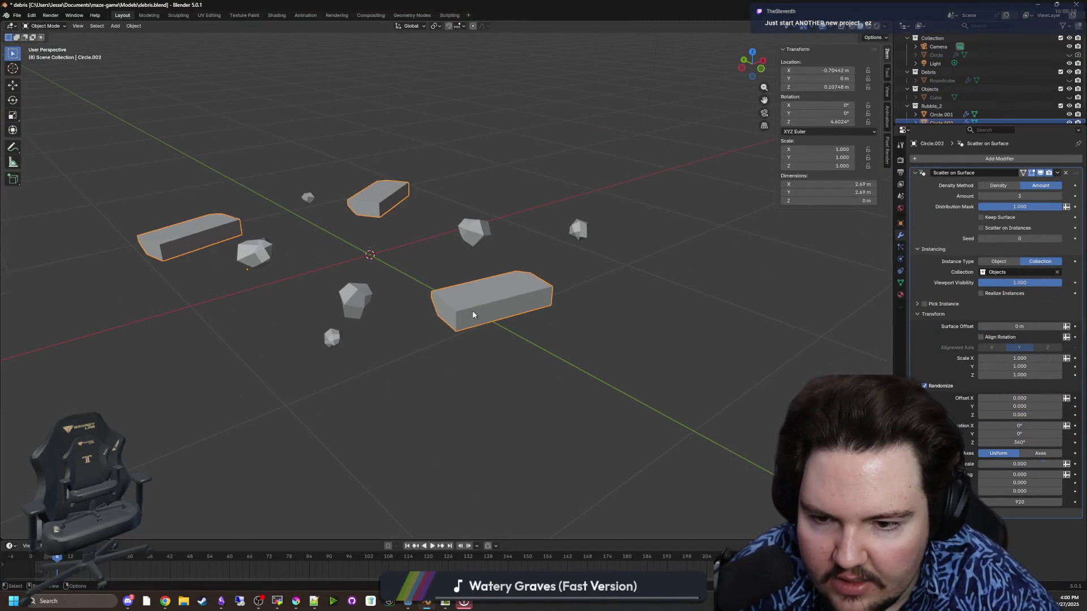
scroll(974, 106, "down", 1)
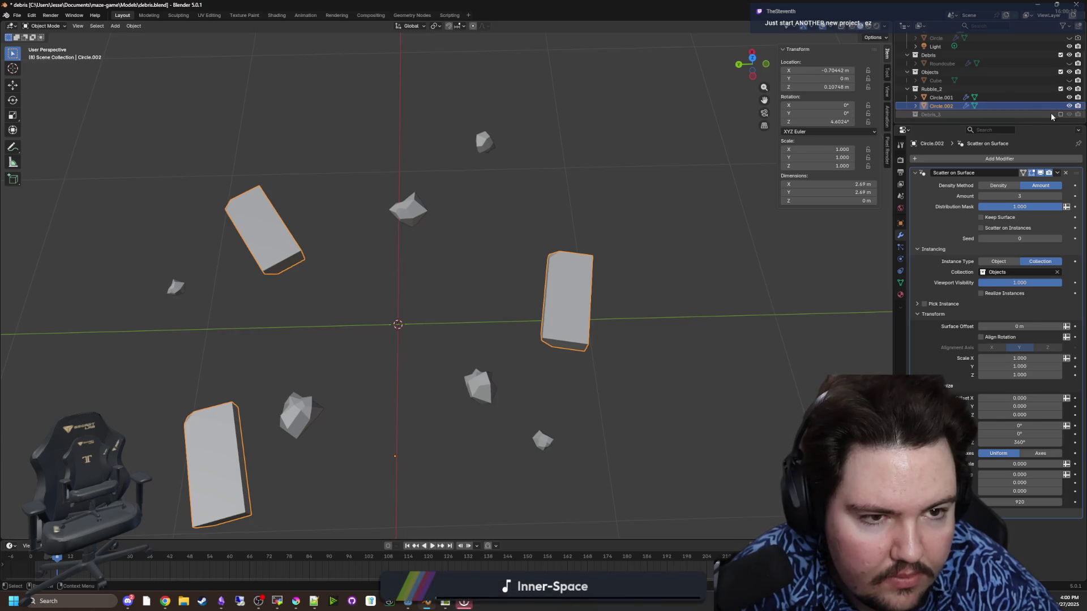
left_click(1068, 81)
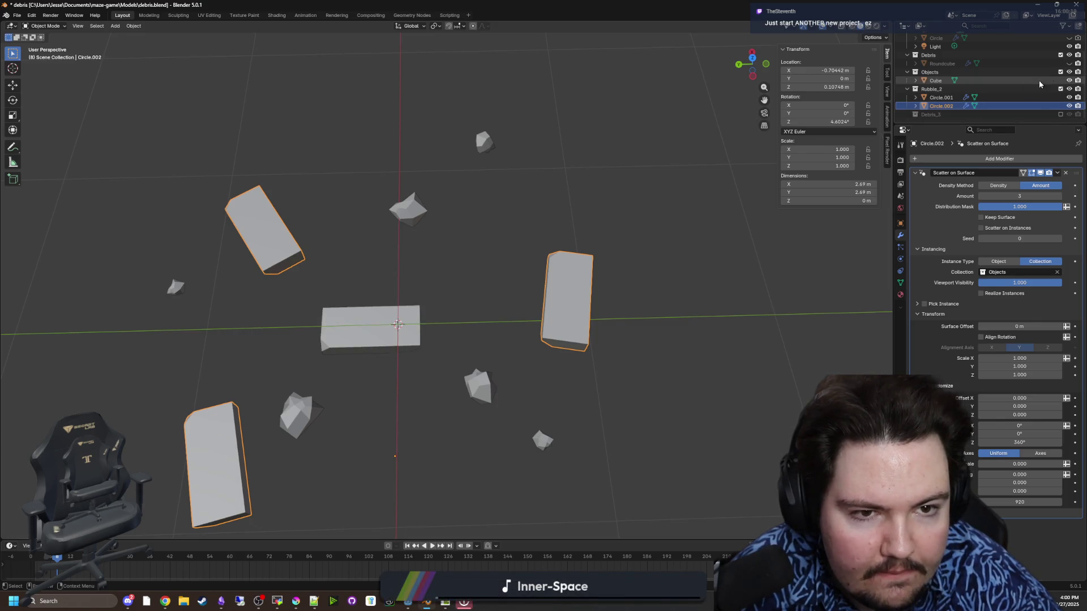
left_click(419, 347)
key("s")
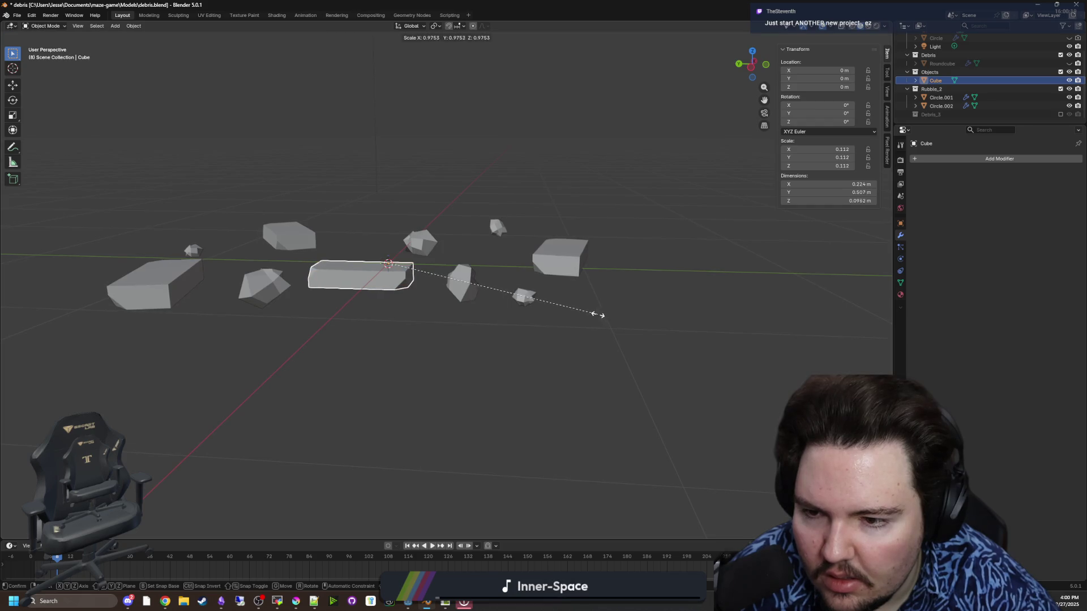
left_click(544, 309)
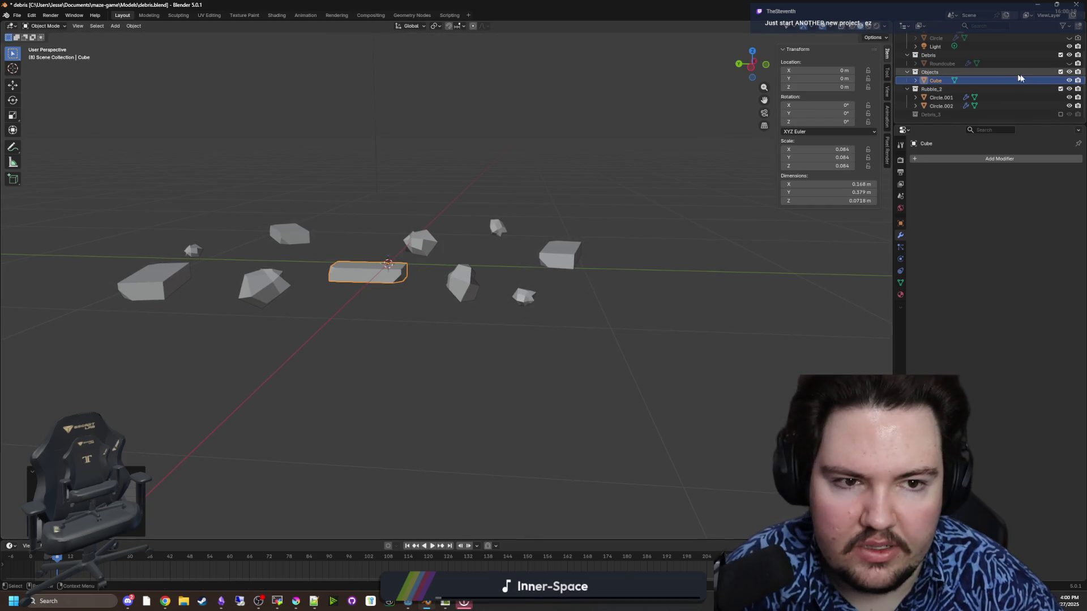
key("h")
Step: Raise the Circle.002 scatter seed three times to reshuffle the debris layout
mouse_move(544, 309)
left_mouse_down()
mouse_move(573, 257)
mouse_move(504, 324)
mouse_move(445, 310)
mouse_move(533, 289)
left_mouse_up()
left_click(558, 277)
left_click_drag(603, 274, 490, 411)
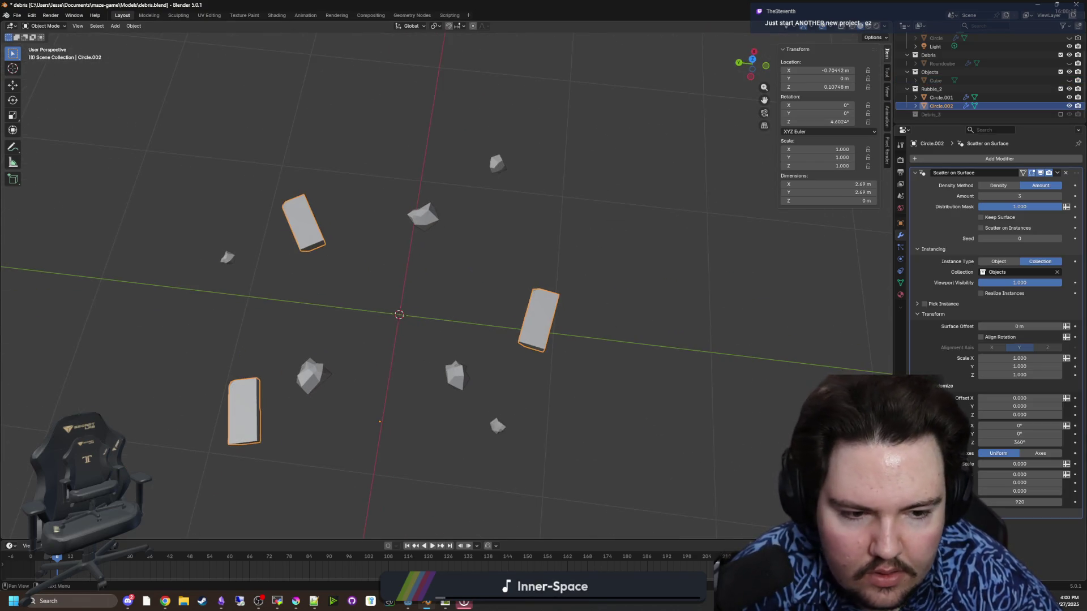
left_click_drag(1046, 441, 1036, 441)
key("Escape")
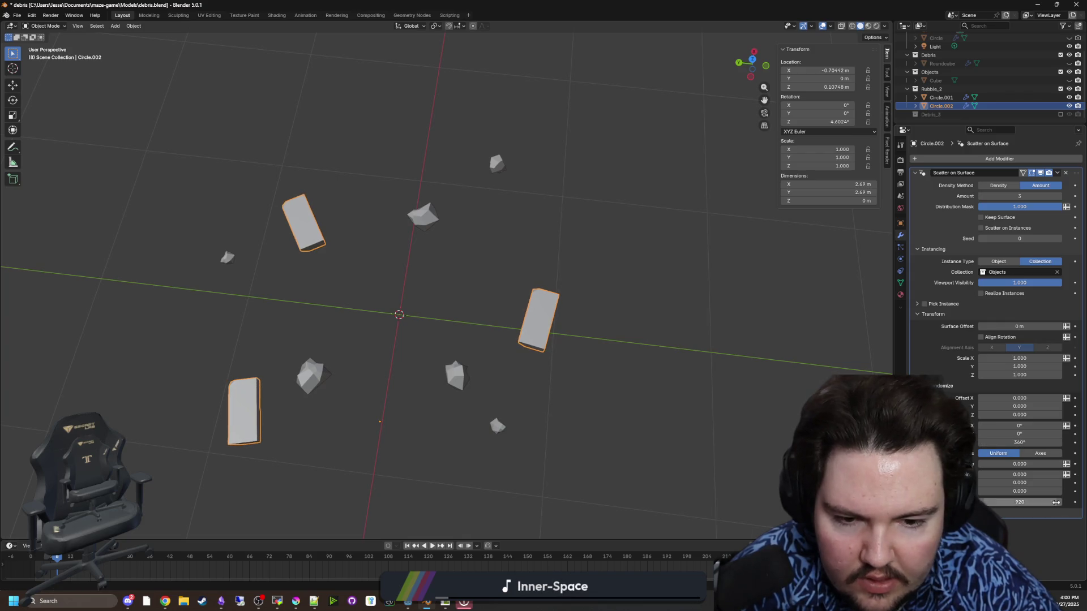
left_click(1061, 502)
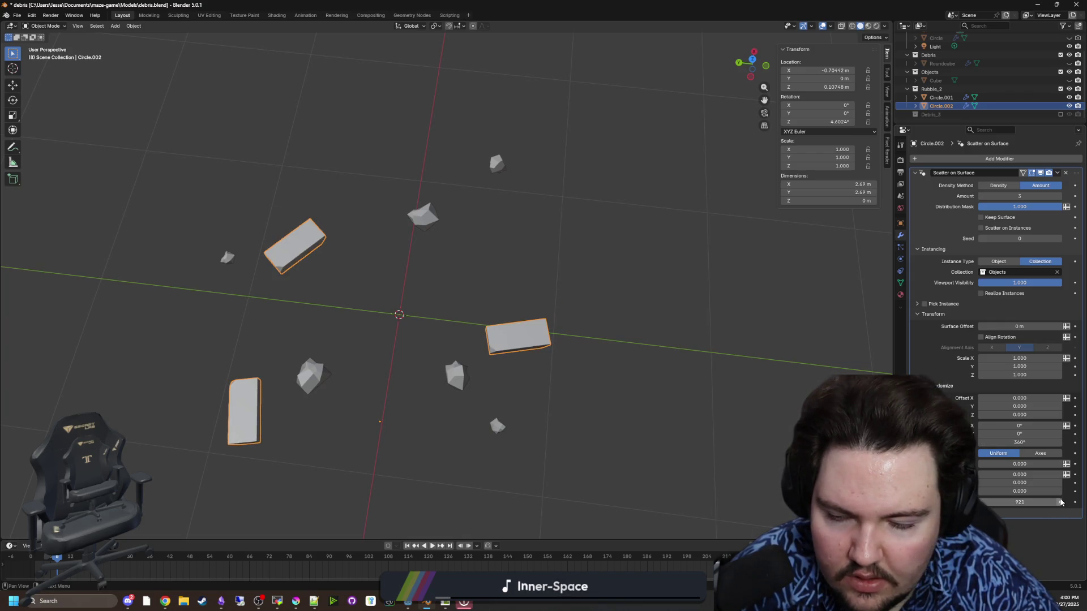
left_click(1061, 502)
left_click(1061, 503)
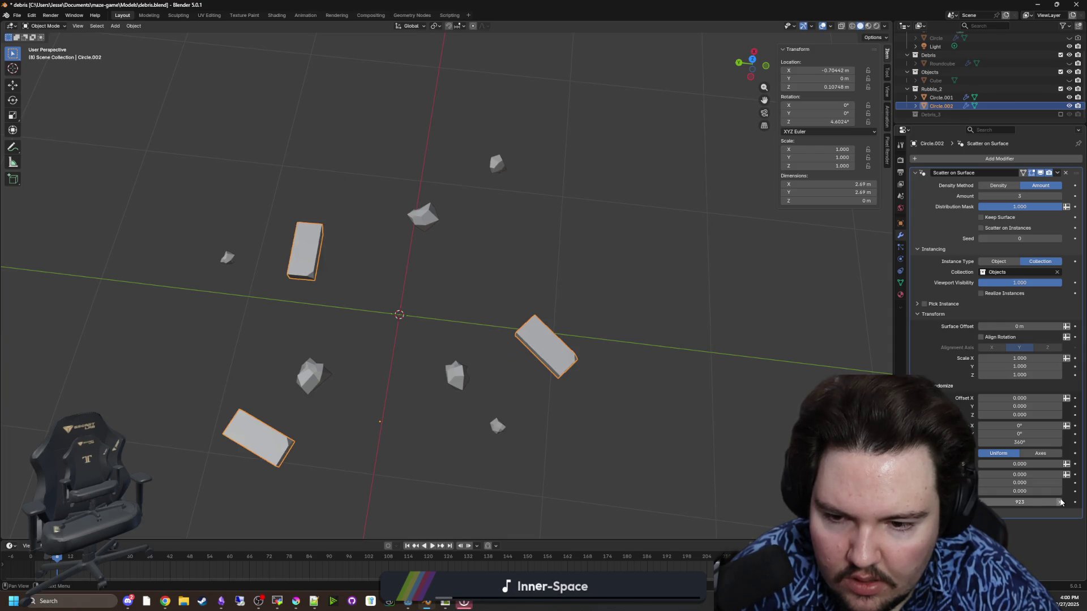
left_click(451, 307)
Step: Save the blend file, export both scatter objects as debris_2.obj, and minimize Blender
left_click(17, 15)
left_click(34, 79)
left_click(383, 174)
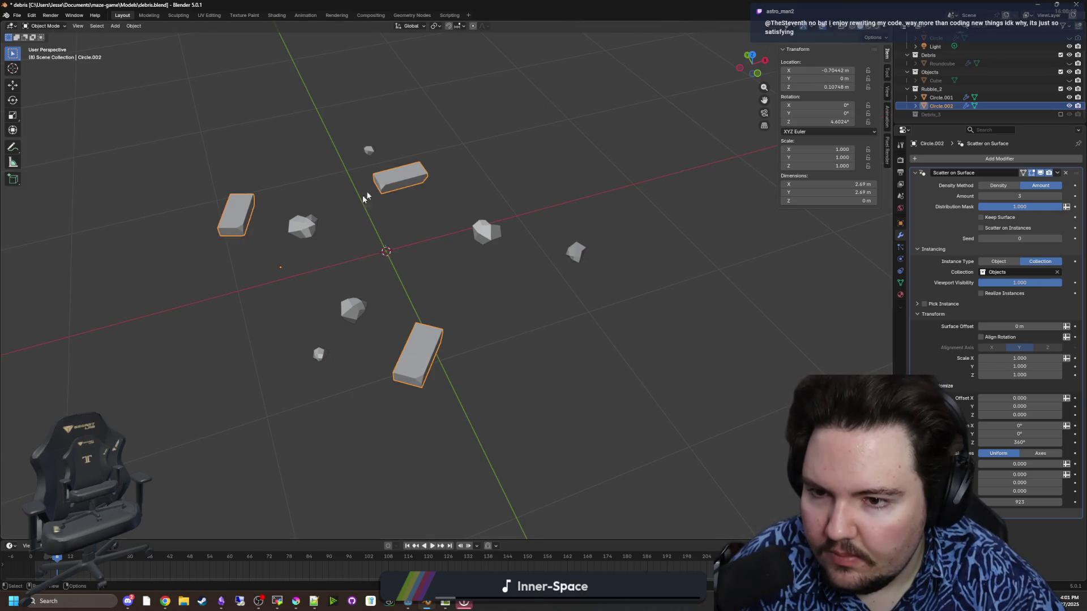
left_click(16, 15)
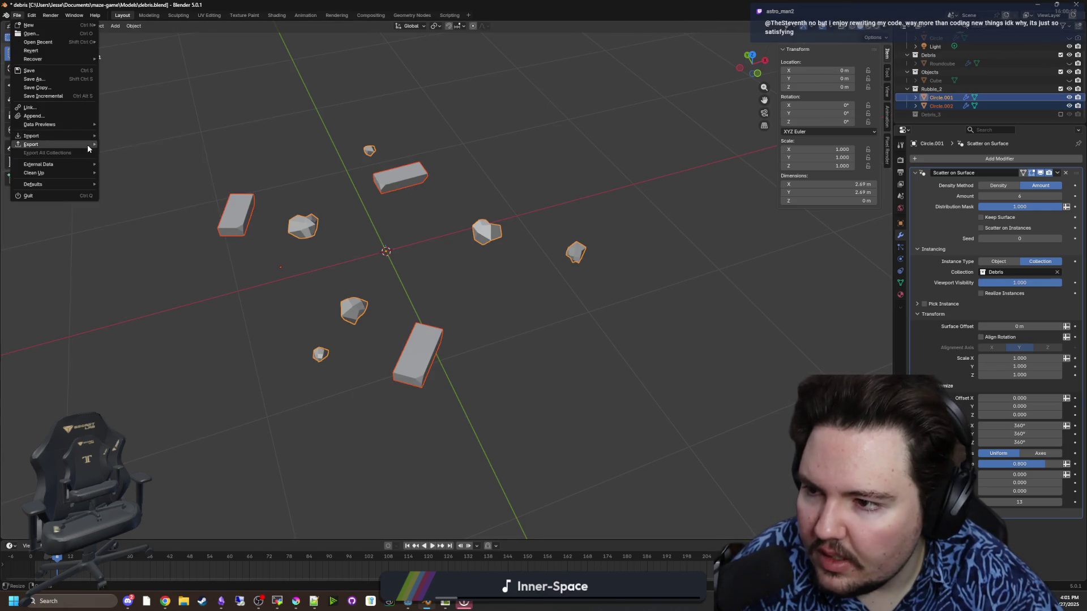
mouse_move(89, 145)
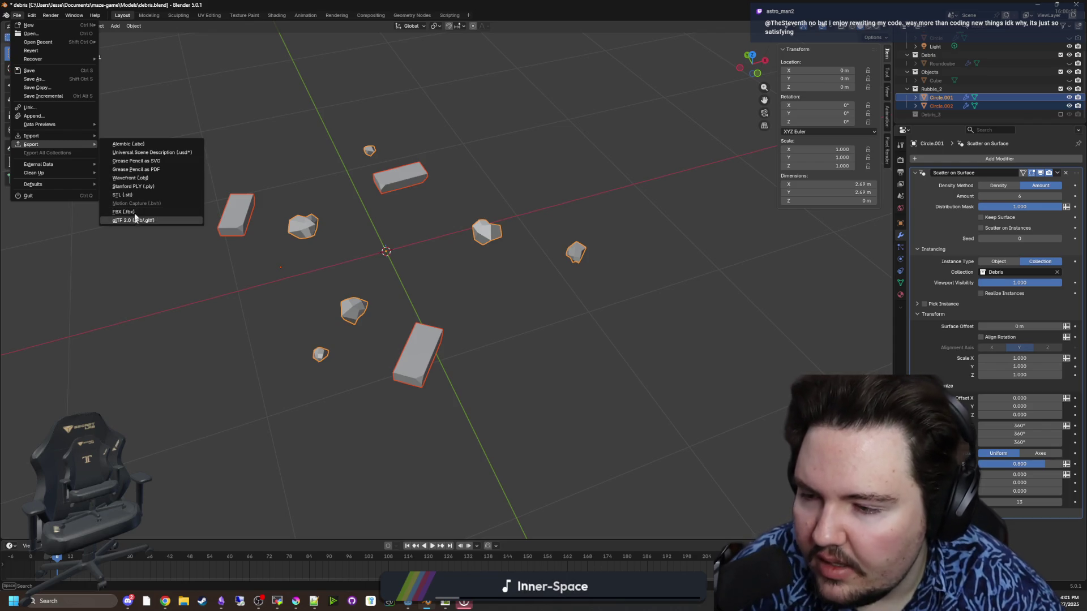
left_click(145, 178)
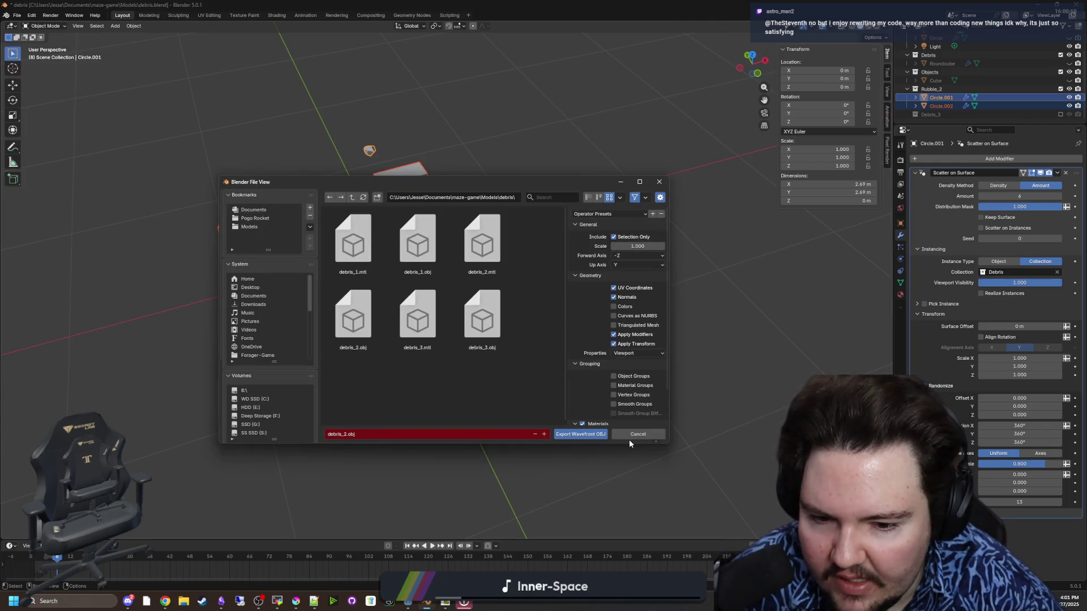
left_click(585, 434)
mouse_move(504, 5)
left_mouse_down()
mouse_move(504, 513)
mouse_move(634, 251)
left_mouse_up()
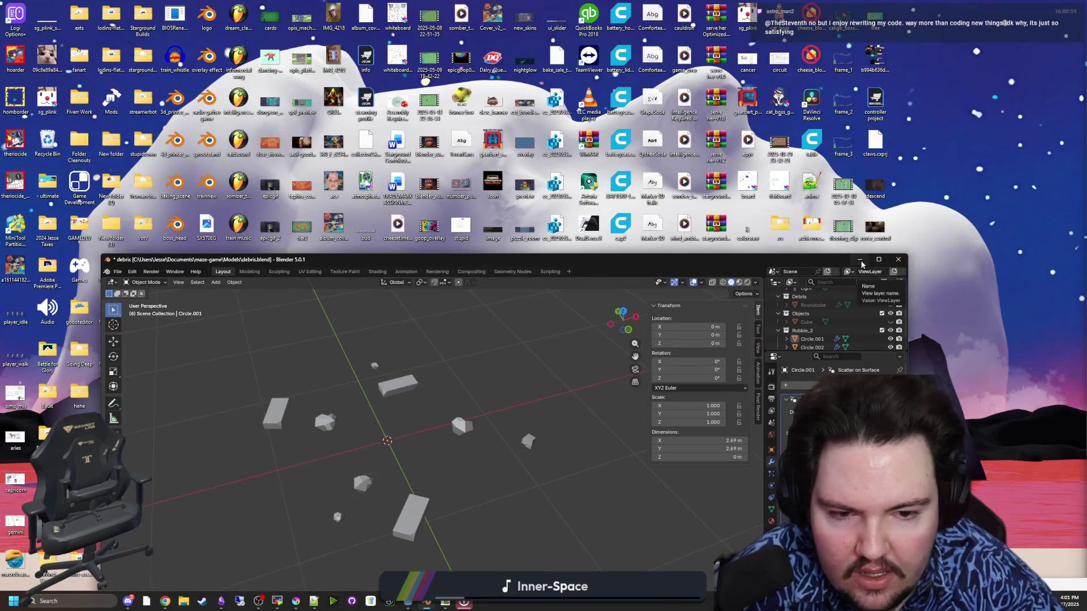
left_click(872, 252)
left_click(408, 603)
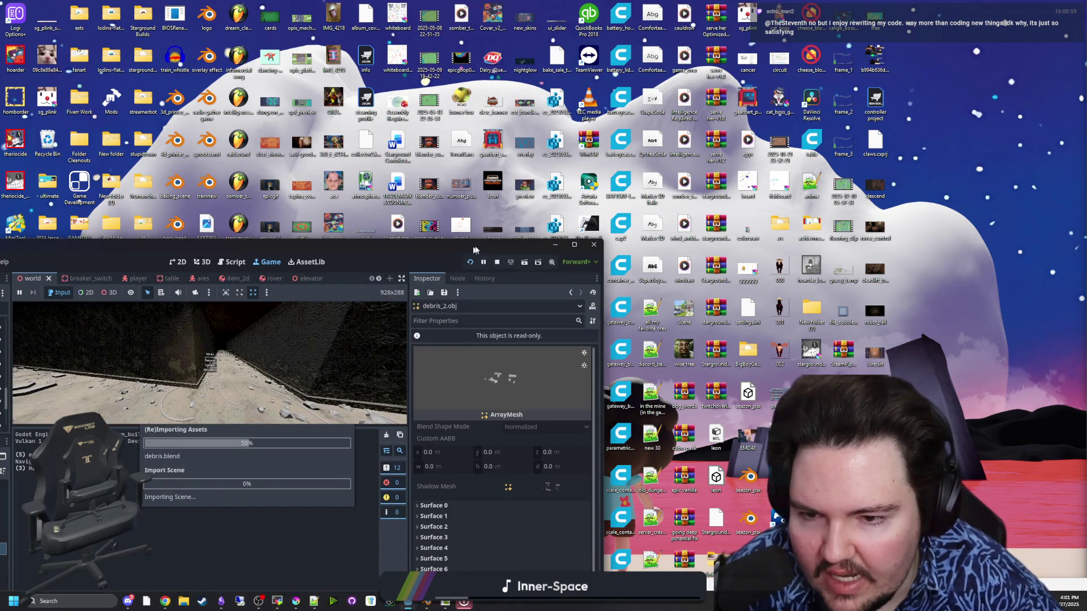
Step: Maximize the Godot editor, resume the game to view the corridor, then return to world.gd
left_click_drag(463, 254, 532, 174)
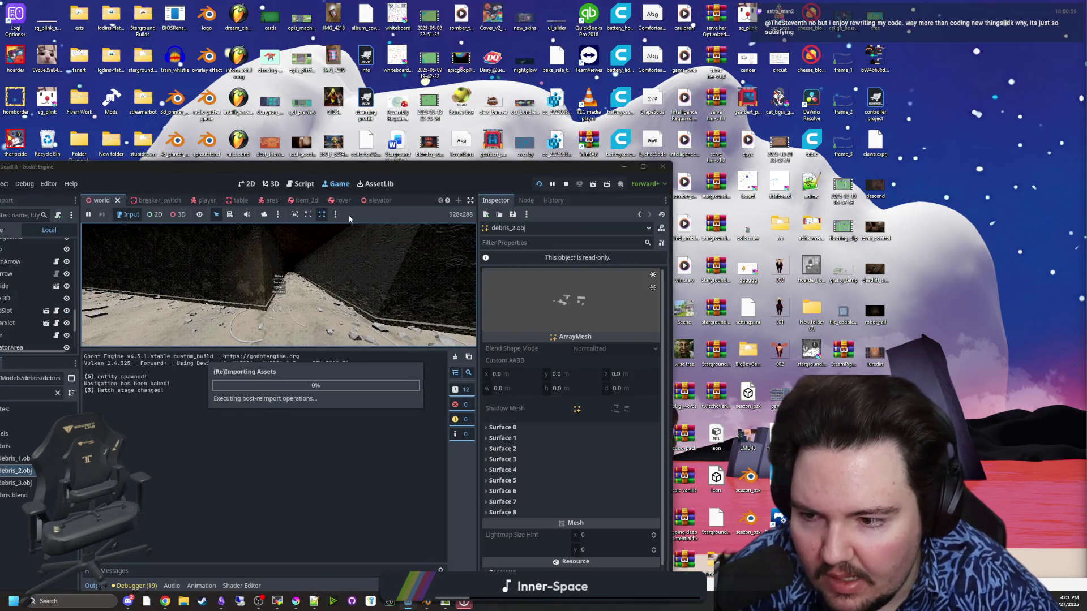
double_click(278, 164)
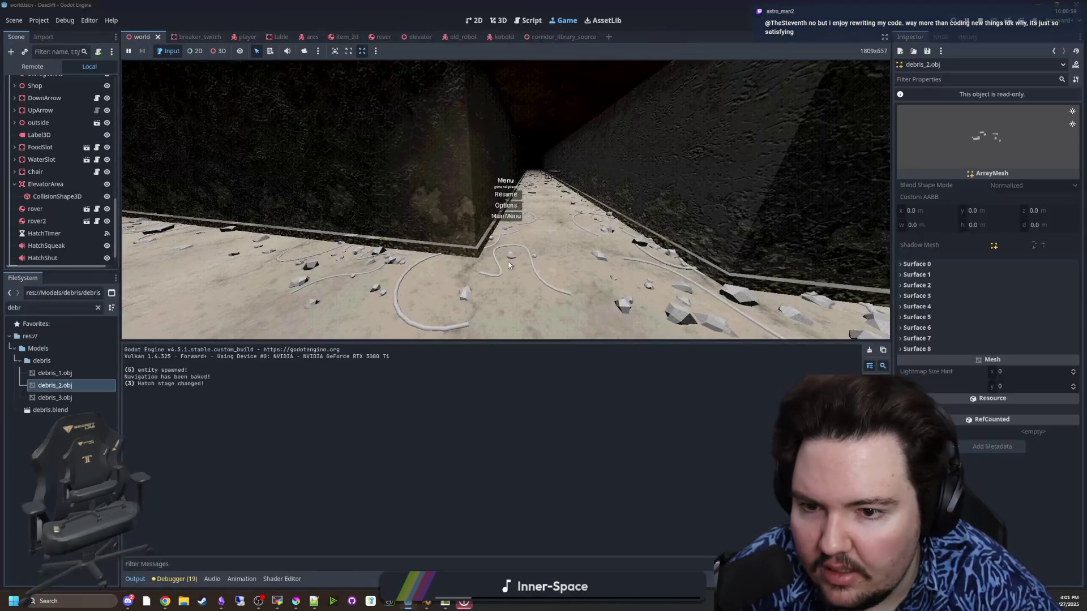
left_click(505, 194)
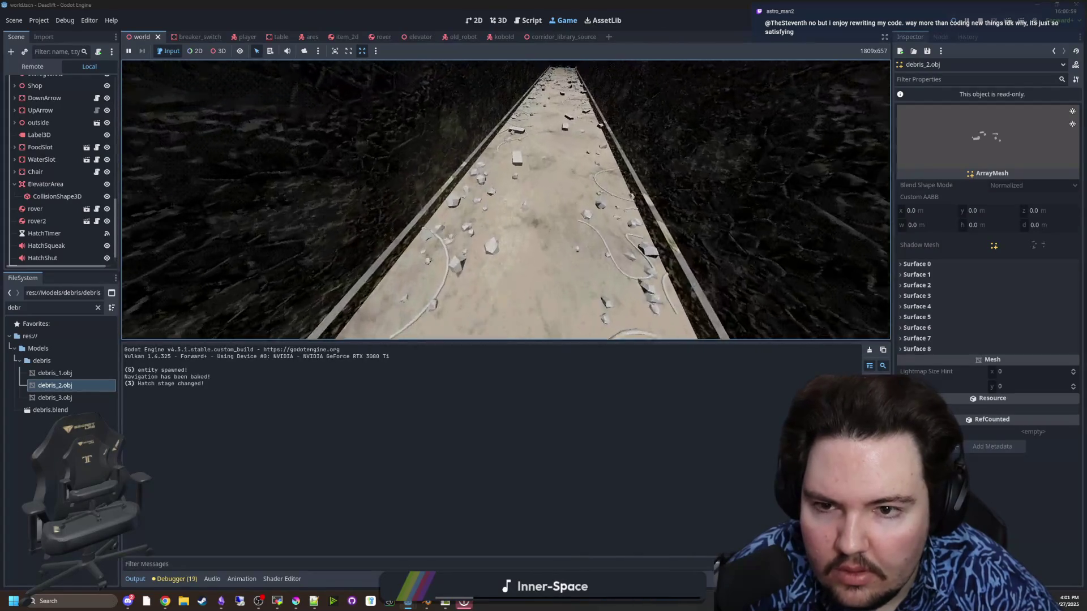
key("super")
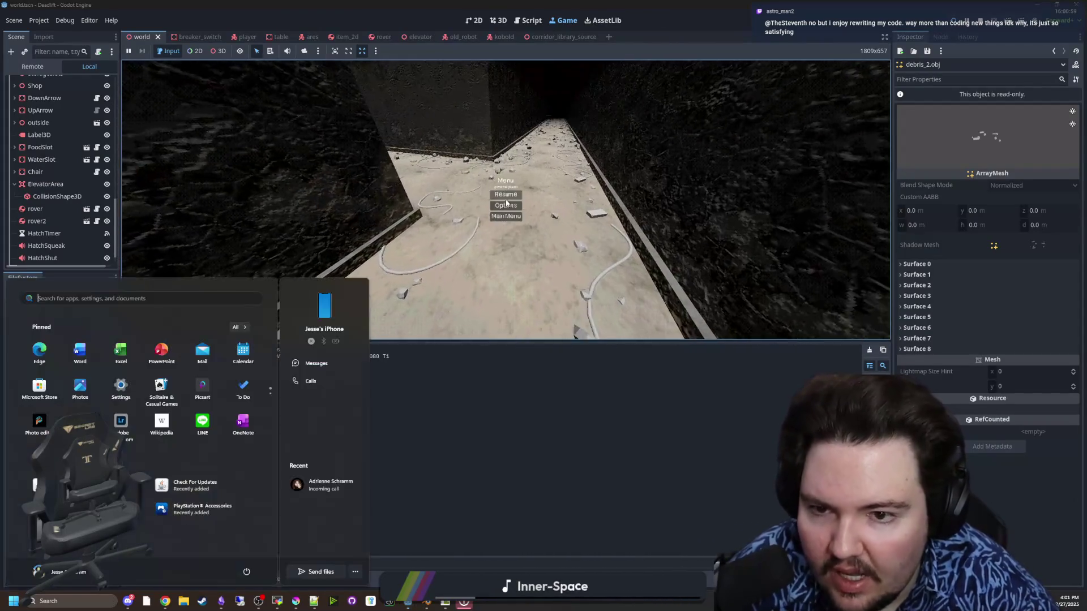
scroll(79, 98, "up", 10)
key("Escape")
key("ctrl+F3")
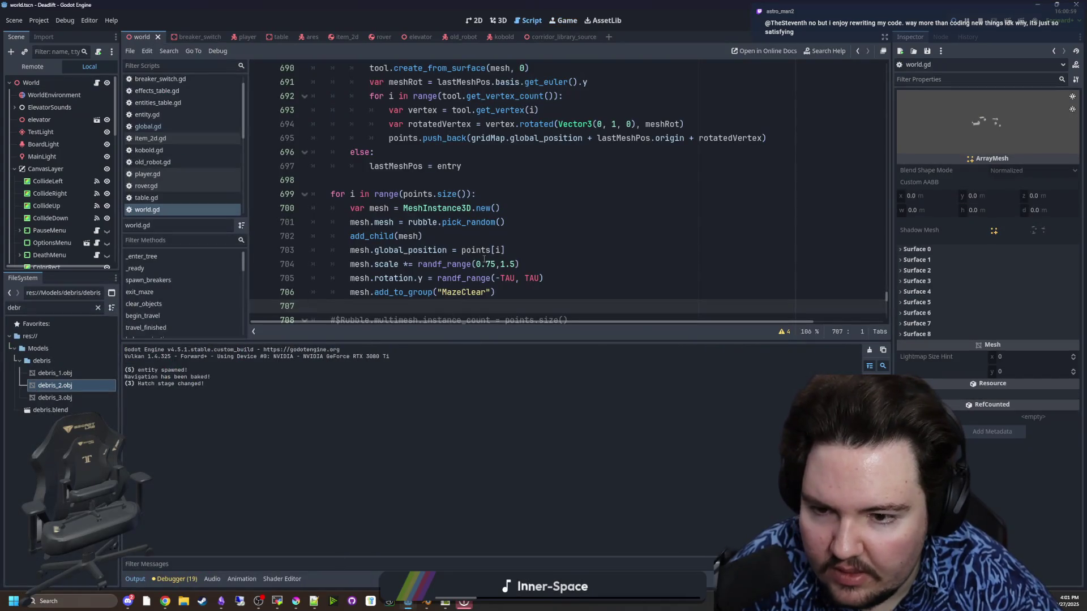
Step: Add 'if randi_range(0,1) == 0:' after loop line 699 in world.gd
scroll(469, 188, "down", 1)
scroll(469, 189, "up", 1)
left_click(492, 189)
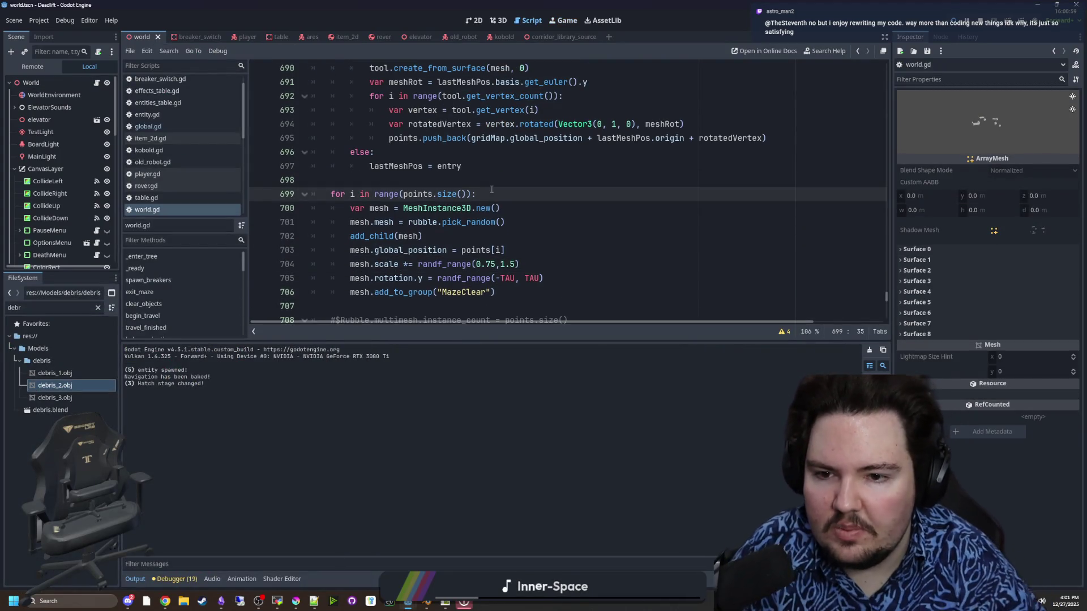
key("Return")
type("if randfi")
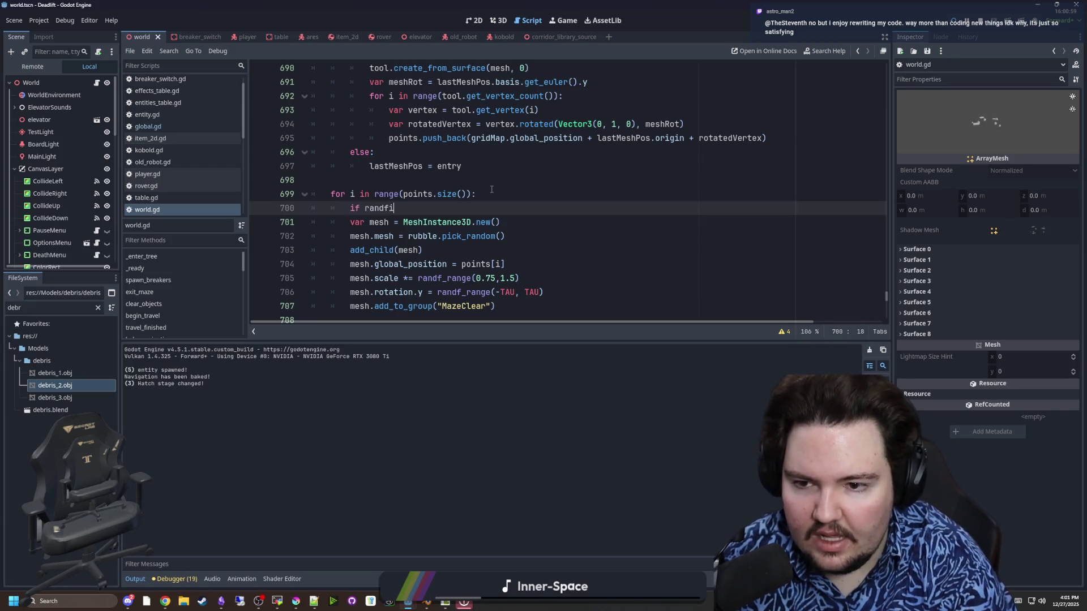
key("BackSpace")
key("BackSpace")
key("Escape")
type("_")
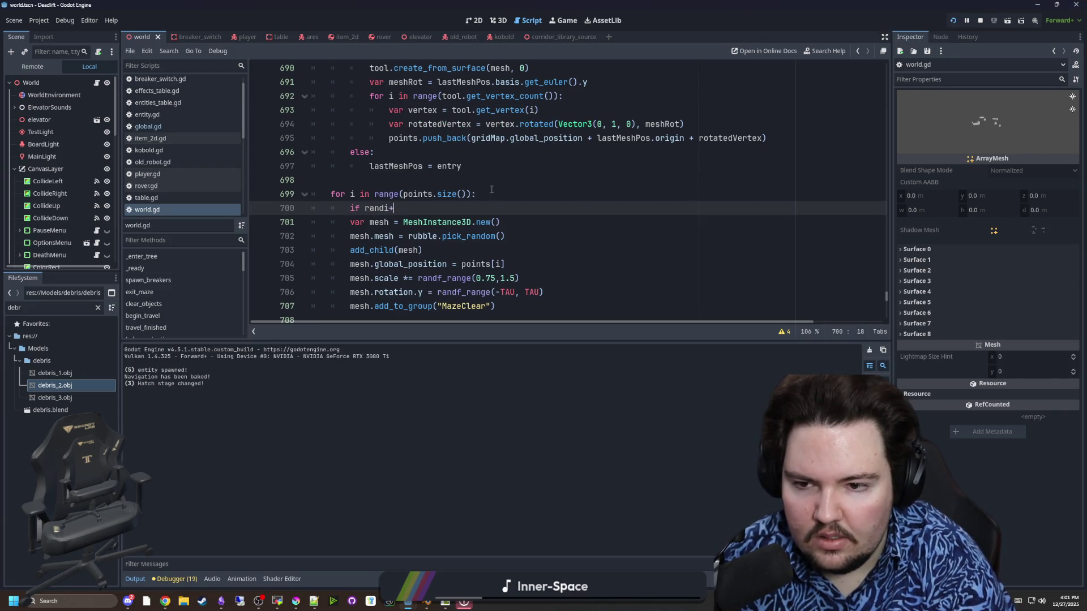
type("range(")
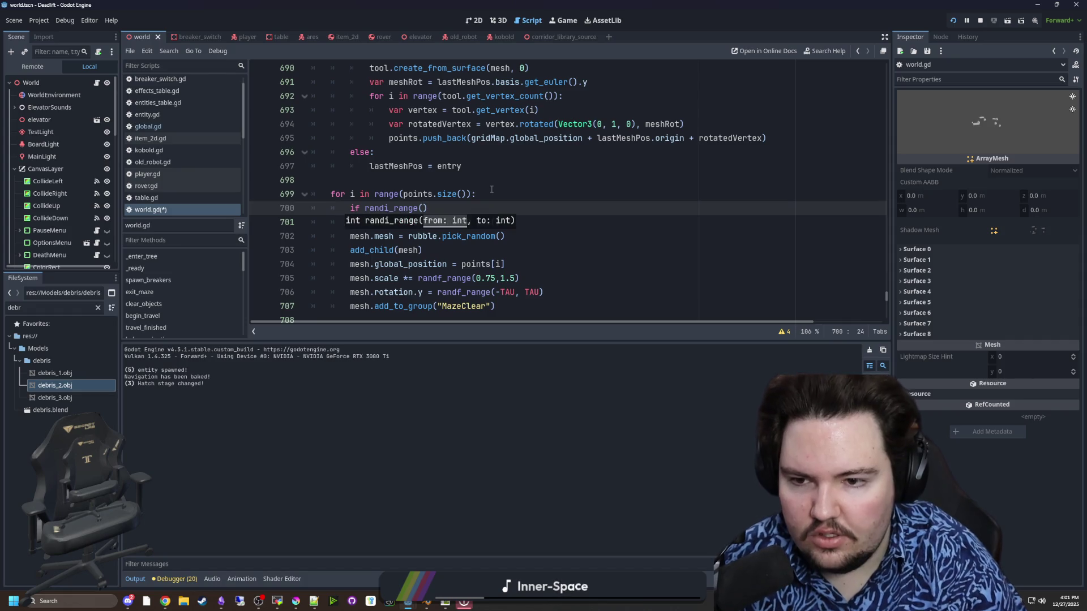
type("0,1) == 0:")
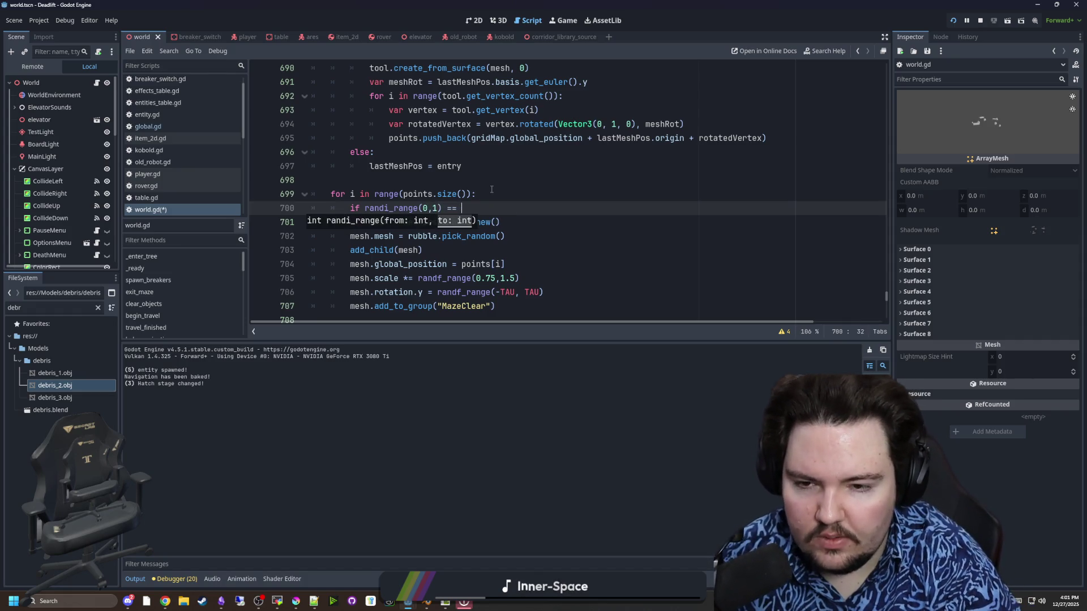
Step: Indent spawning lines 701–707 under the check, save the script, and run the project
scroll(491, 189, "down", 1)
left_click_drag(521, 266, 317, 180)
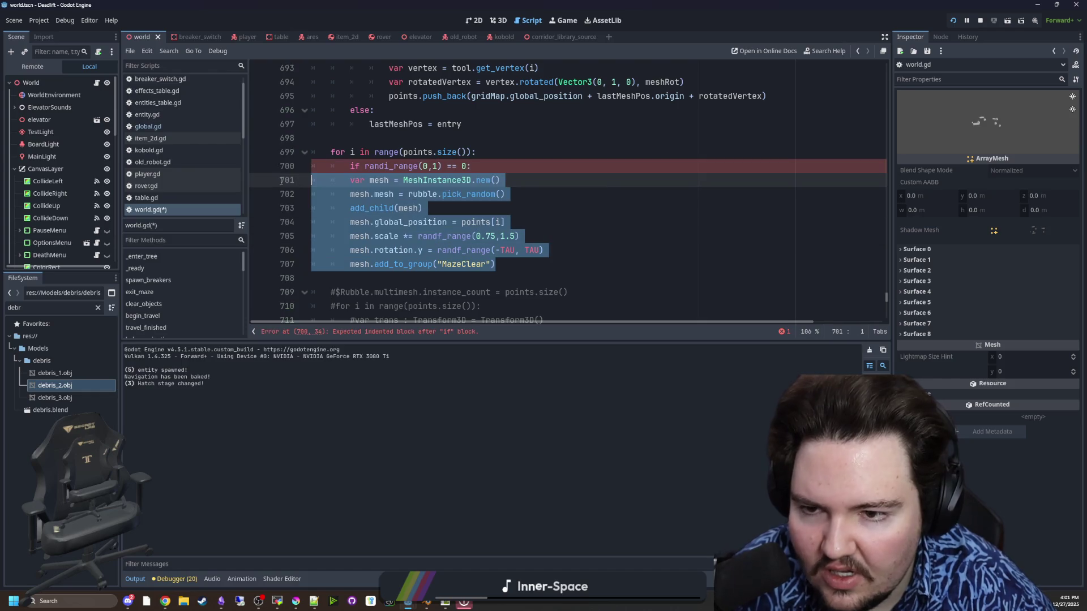
key("Tab")
left_click(554, 169)
left_click(719, 124)
key("ctrl+s")
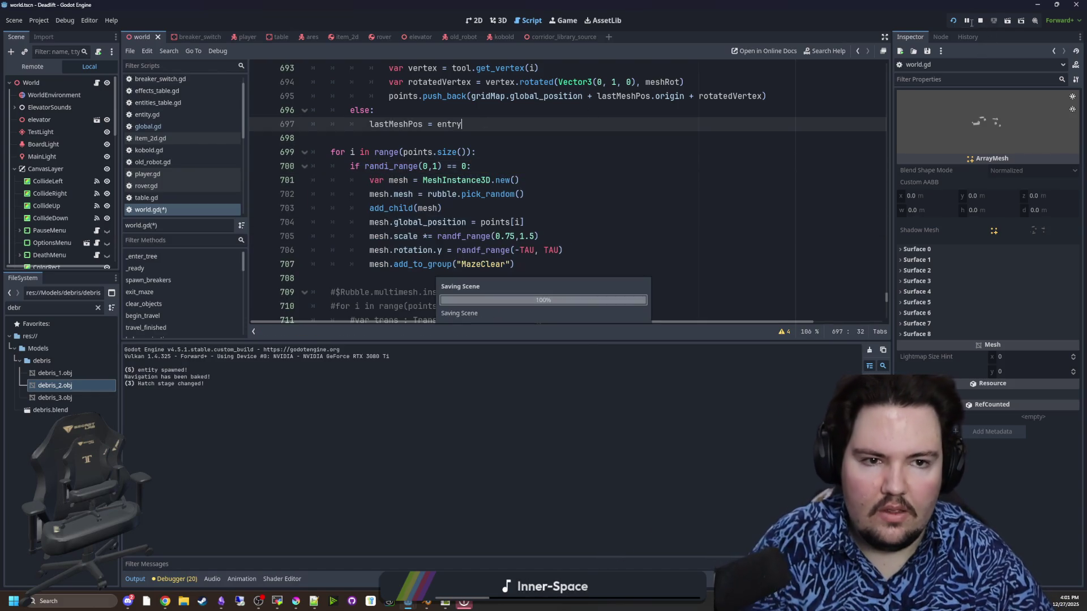
left_click(952, 23)
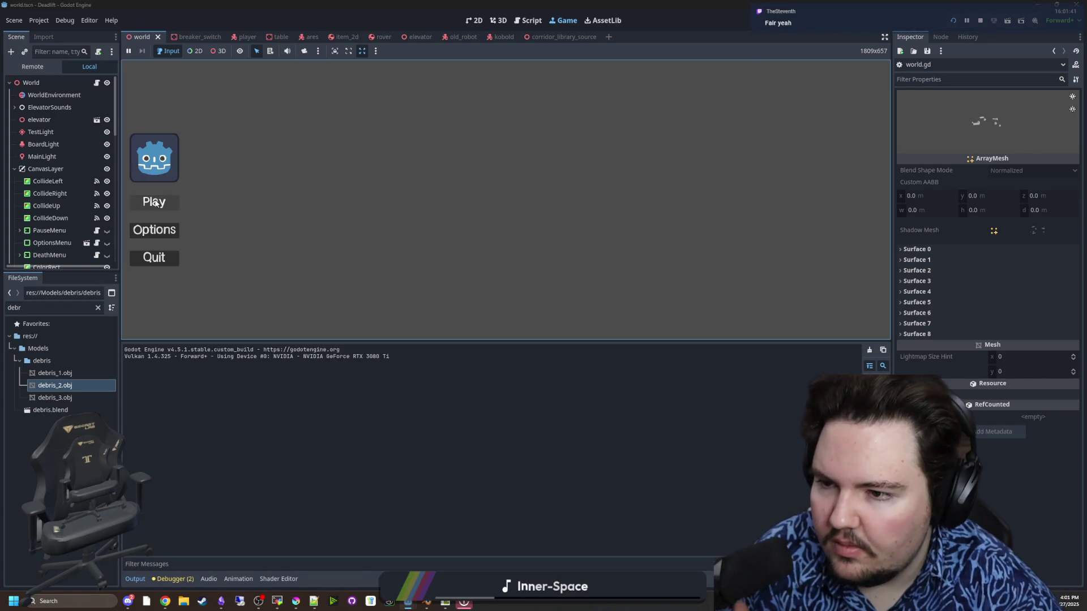
Step: Play a run until death, go back to Main Menu, and press Play again
left_click(156, 203)
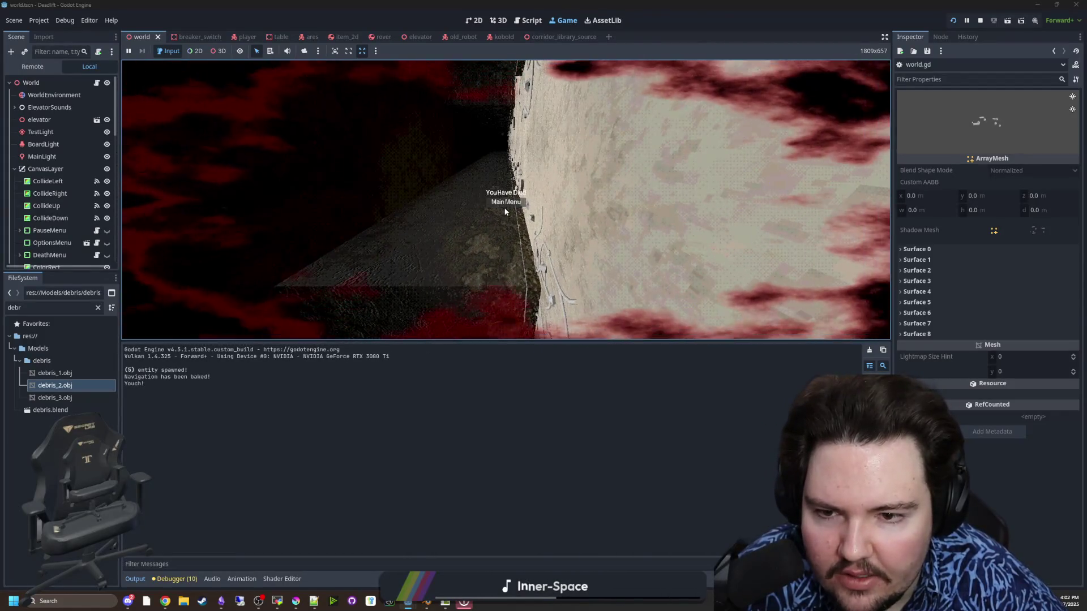
left_click(507, 202)
left_click(170, 203)
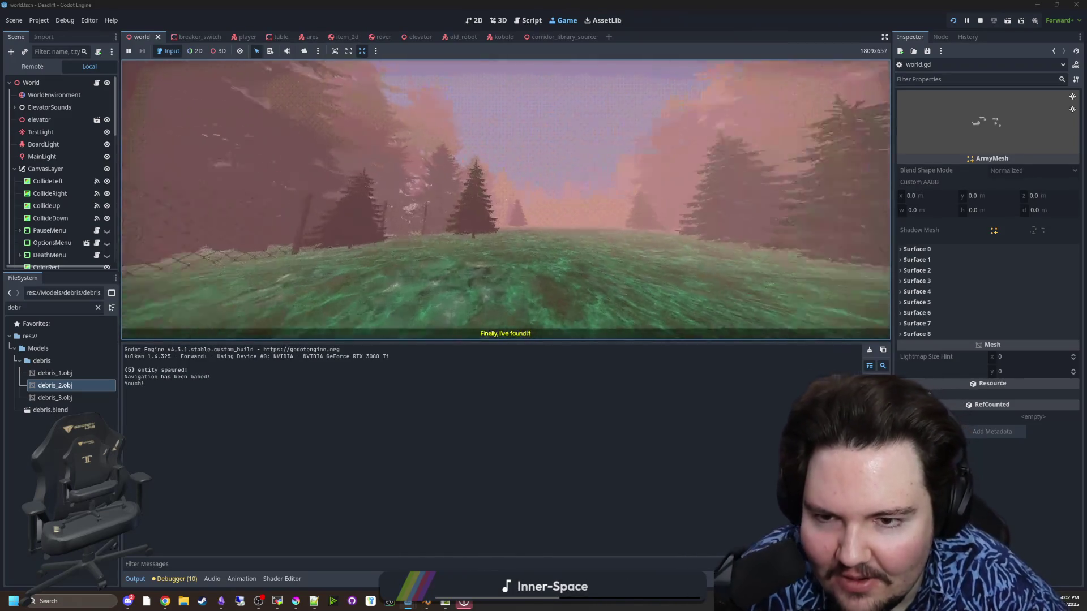